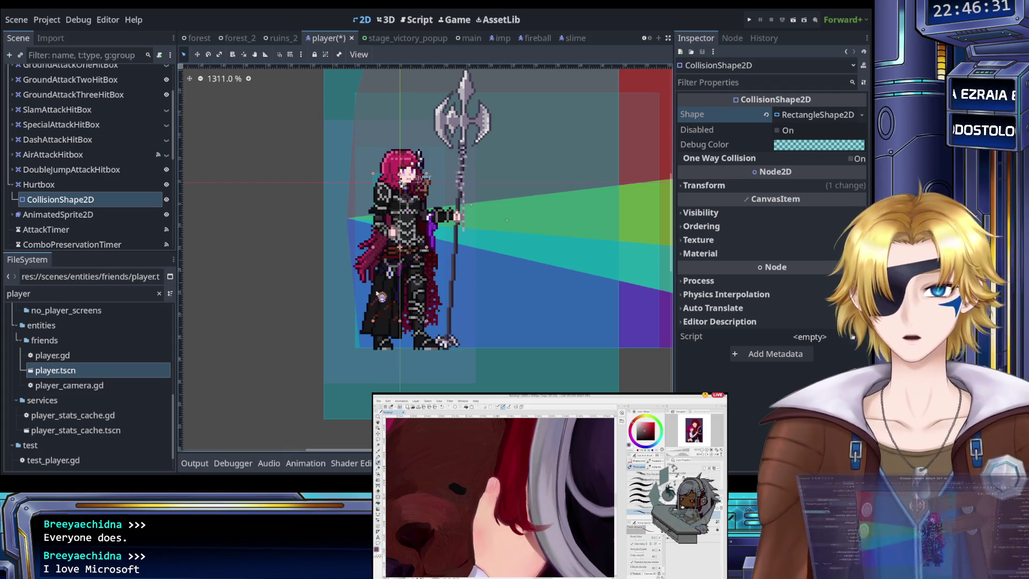
# Inspect the Hurtbox area's properties, then its CollisionShape2D's properties.
pyautogui.click(112, 185)
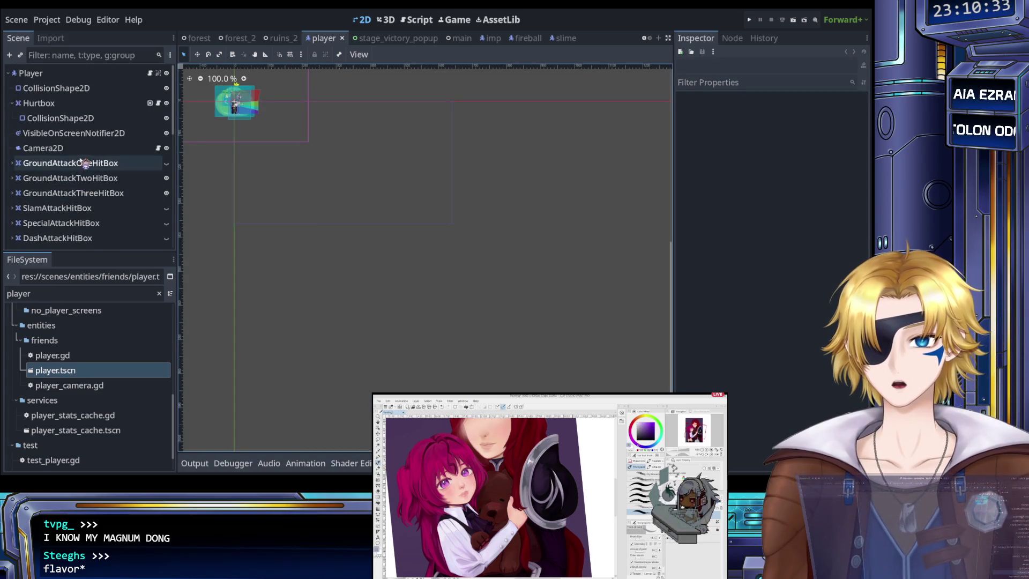
pyautogui.click(75, 118)
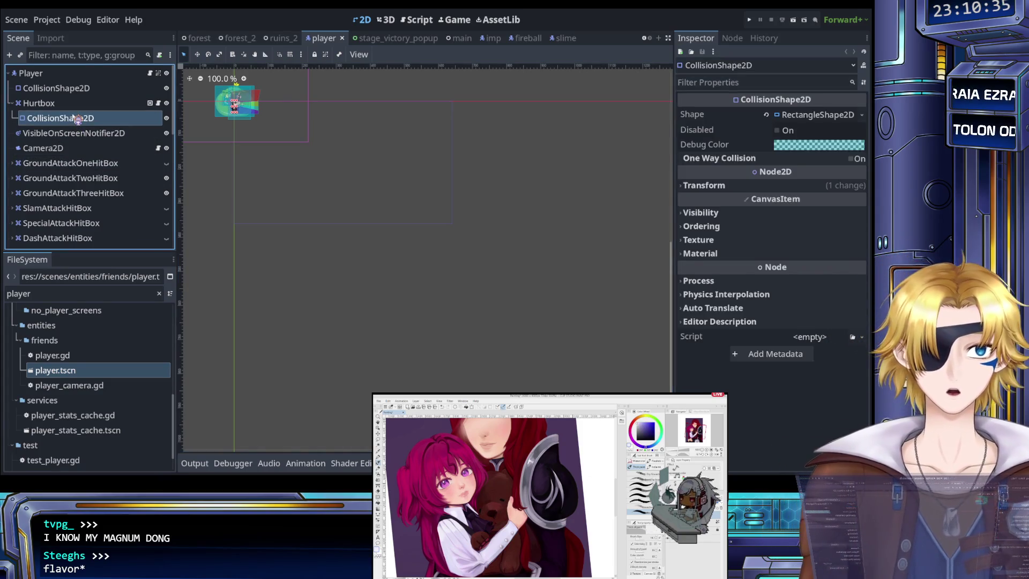
# Select the Hurtbox area to review its settings and save the player scene.
pyautogui.scroll(3, 354, 177)
pyautogui.scroll(9, 351, 175)
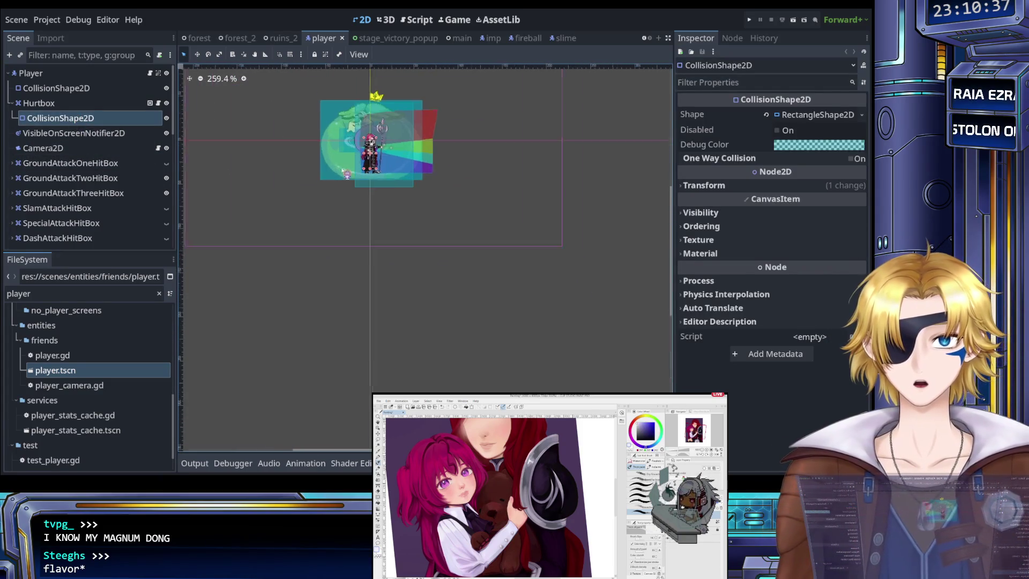
pyautogui.click(108, 103)
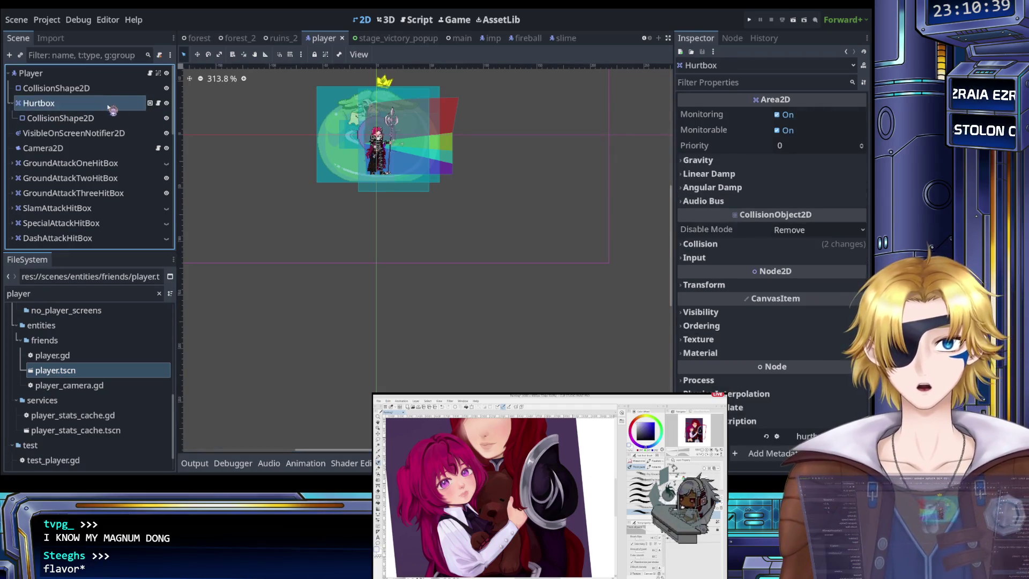
pyautogui.hotkey('ctrl', 's')
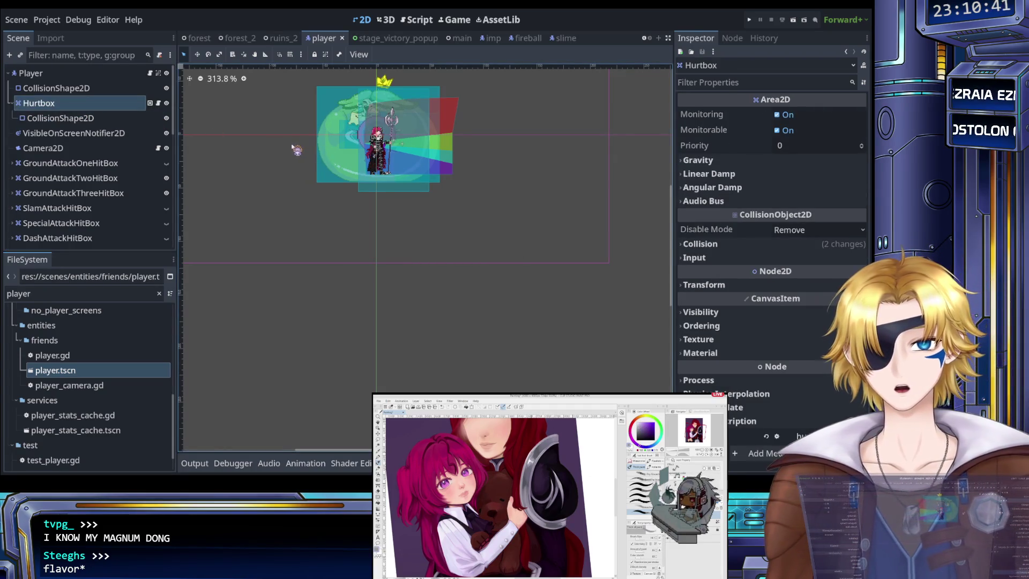
pyautogui.scroll(-3, 92, 149)
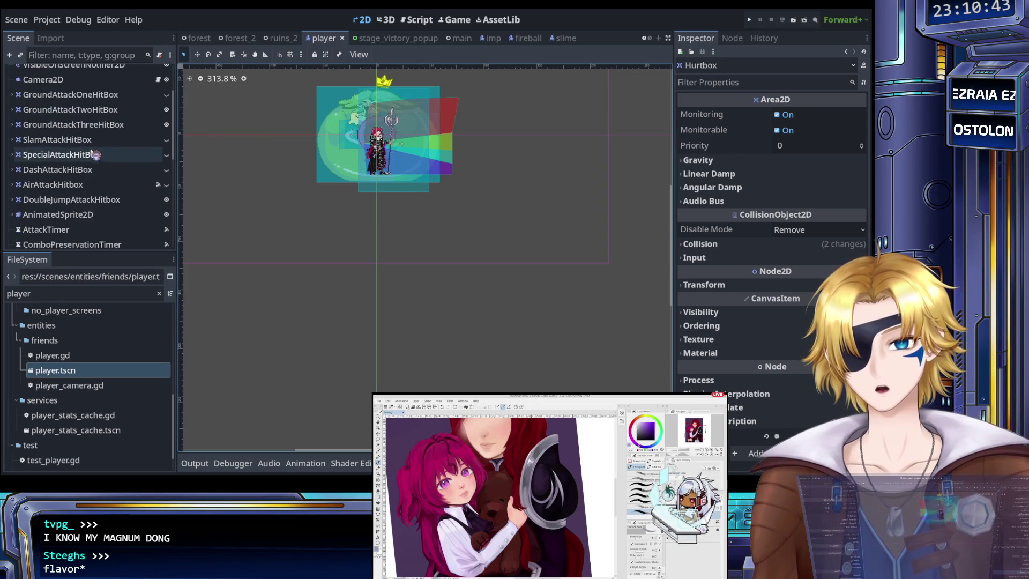
pyautogui.hotkey('ctrl', 's')
pyautogui.scroll(-1, 86, 158)
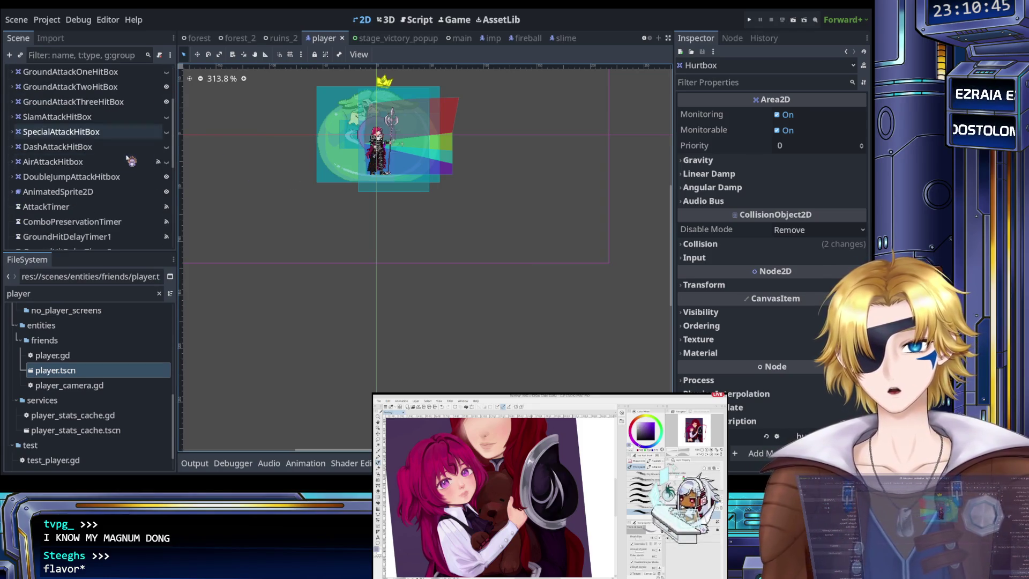
pyautogui.scroll(4, 85, 156)
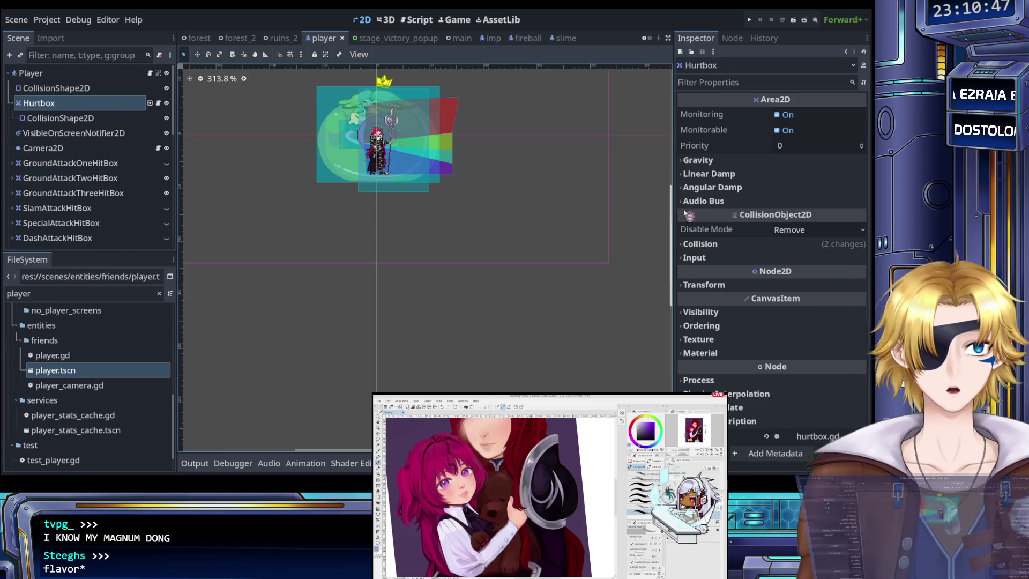
# Check the Hurtbox's collision layer and mask, inspect its CollisionShape2D, and save again.
pyautogui.click(728, 245)
pyautogui.click(728, 246)
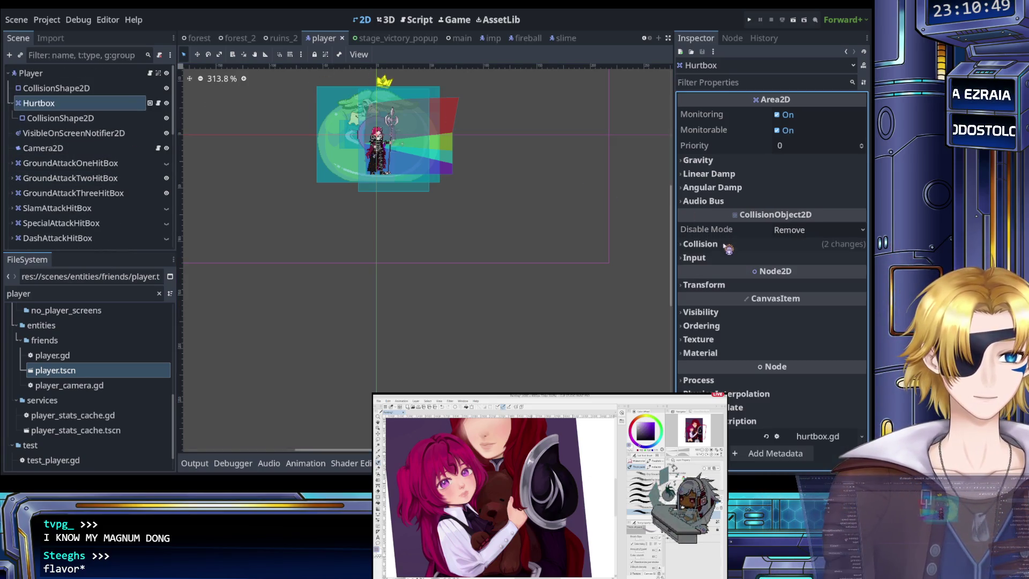
pyautogui.click(107, 122)
pyautogui.scroll(10, 377, 121)
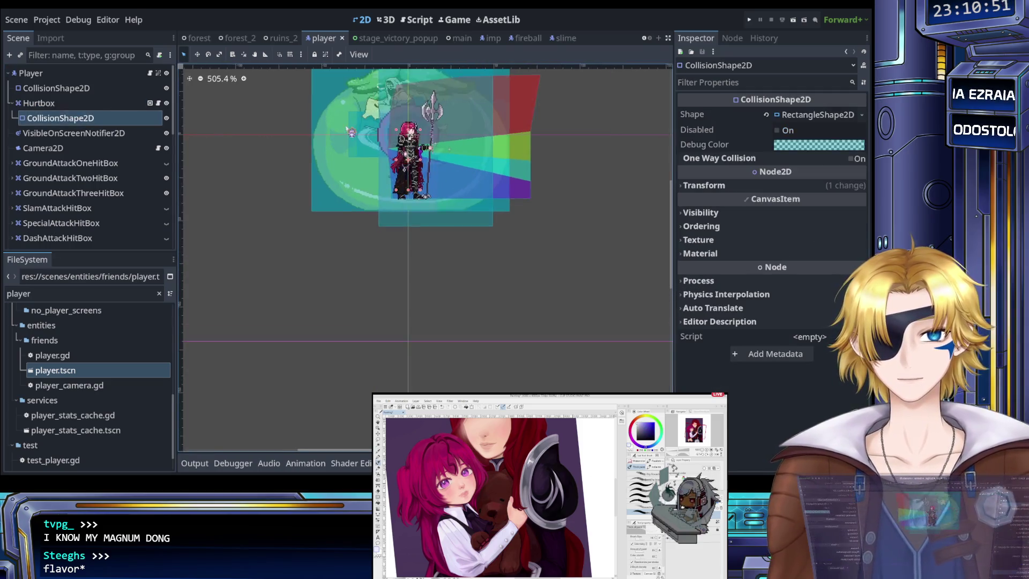
pyautogui.scroll(-3, 446, 210)
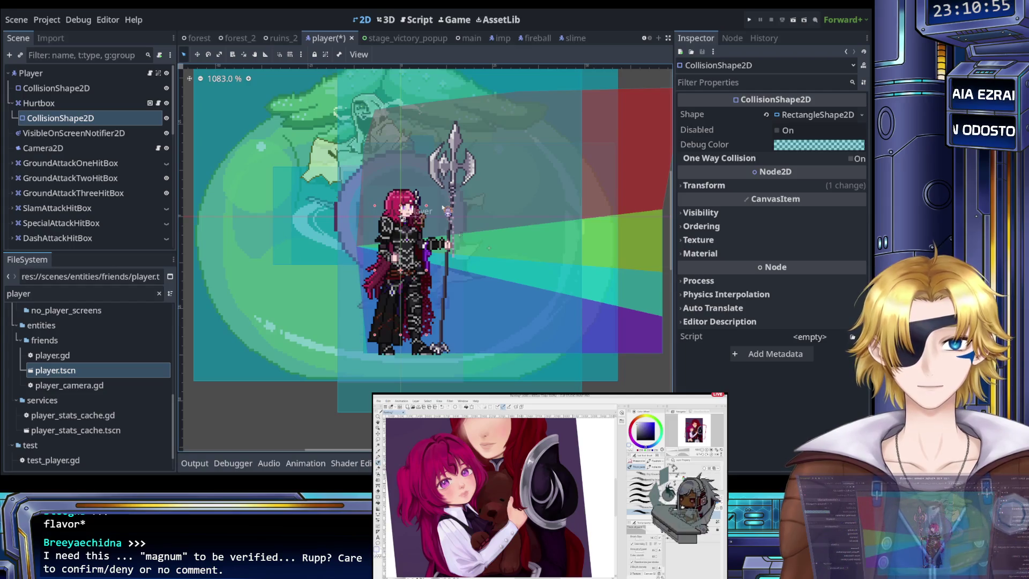
pyautogui.hotkey('ctrl', 's')
pyautogui.scroll(-5, 356, 203)
pyautogui.scroll(-2, 357, 204)
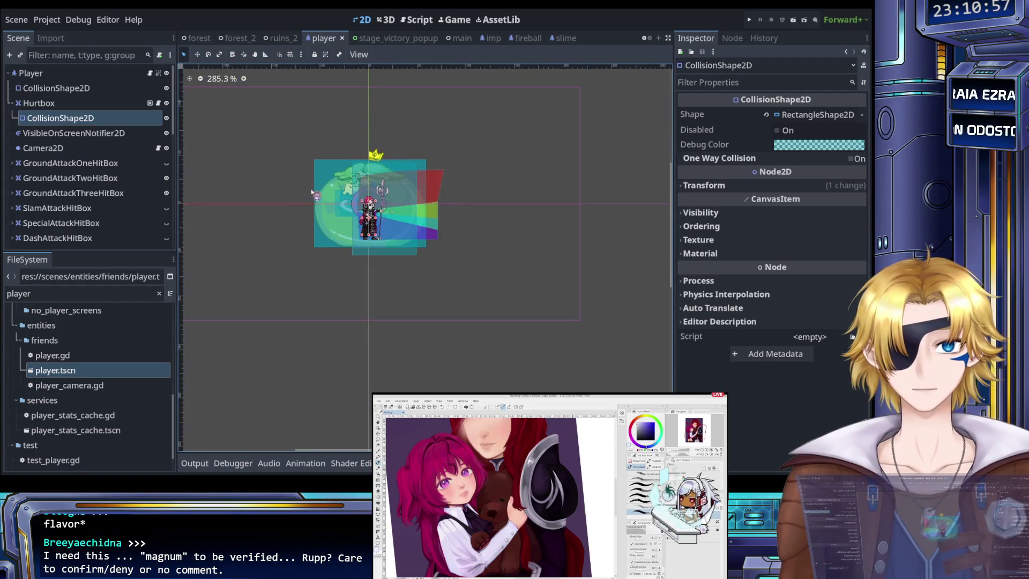
# Select the Player root node and recentre the view on the player sprite.
pyautogui.click(29, 74)
pyautogui.scroll(-10, 73, 133)
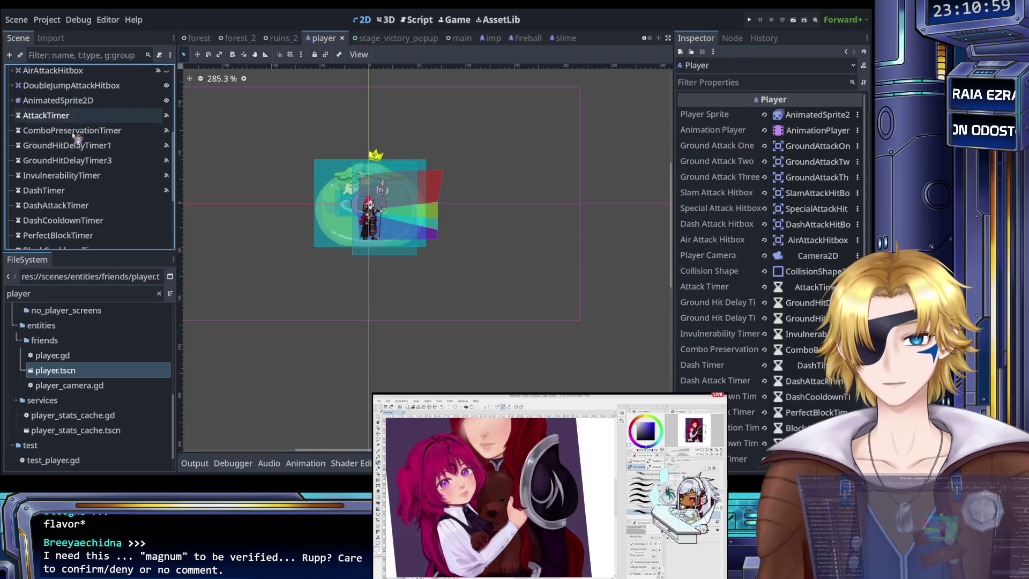
pyautogui.scroll(5, 75, 138)
pyautogui.scroll(5, 75, 139)
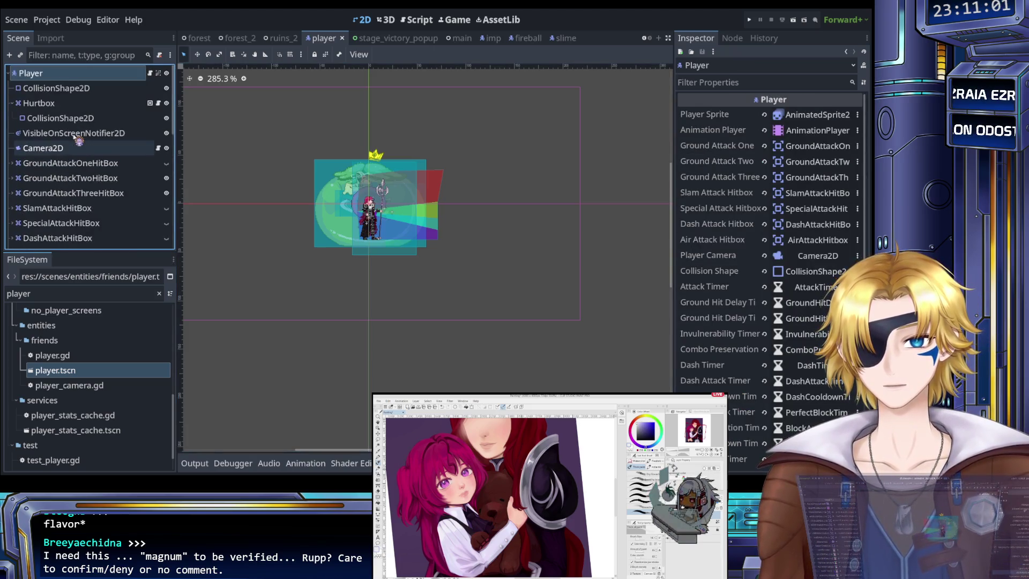
pyautogui.scroll(5, 300, 147)
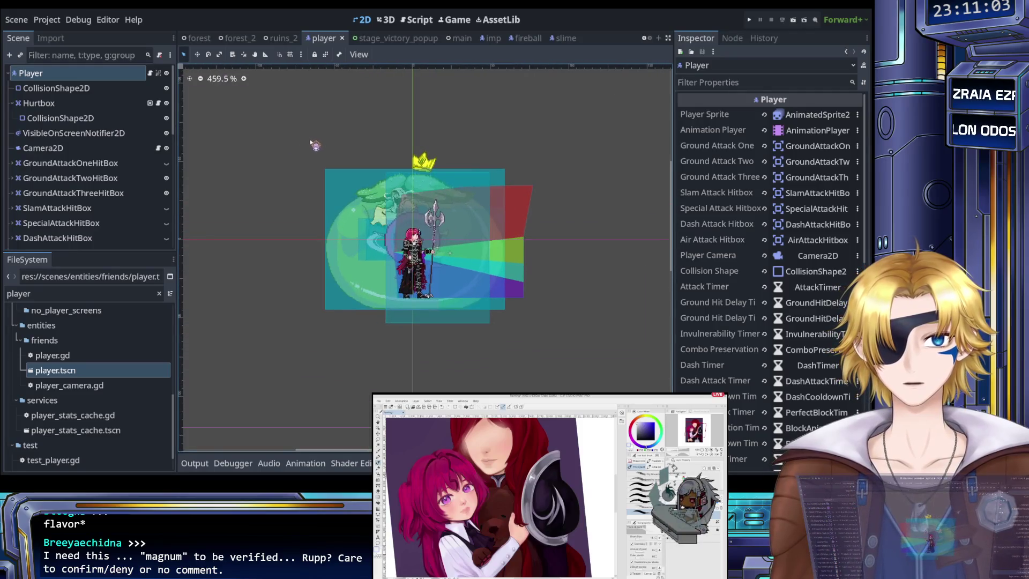
pyautogui.moveTo(333, 148); pyautogui.dragTo(278, 140)
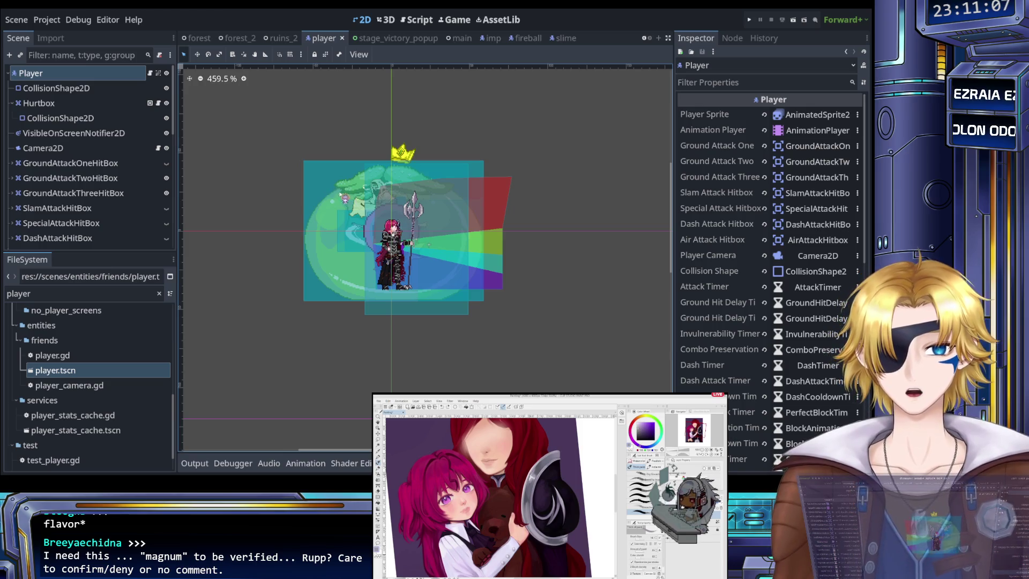
pyautogui.scroll(-1, 110, 160)
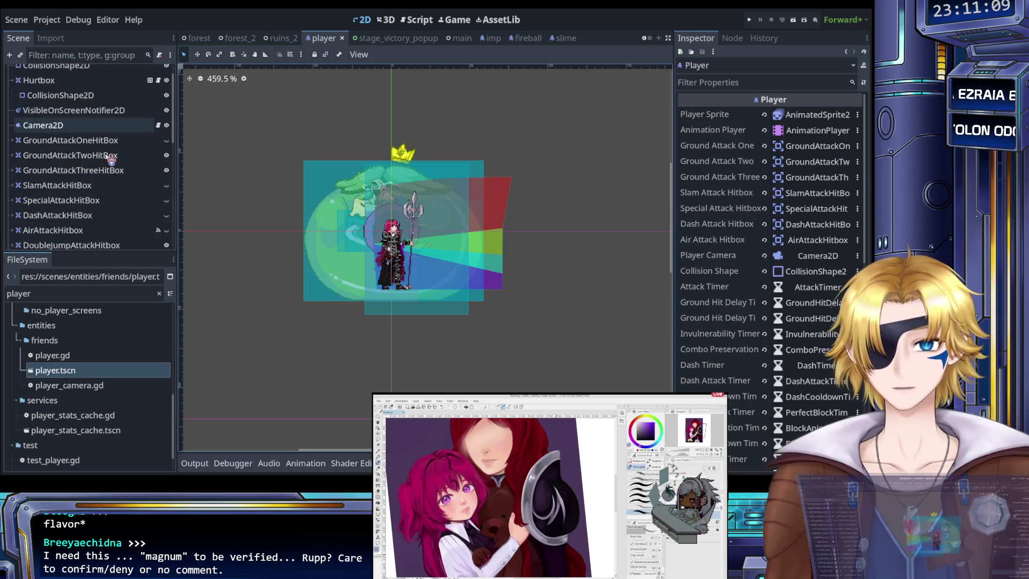
# Check the VisibleOnScreenNotifier2D rect and AnimatedSprite2D animations, then save the scene.
pyautogui.click(98, 112)
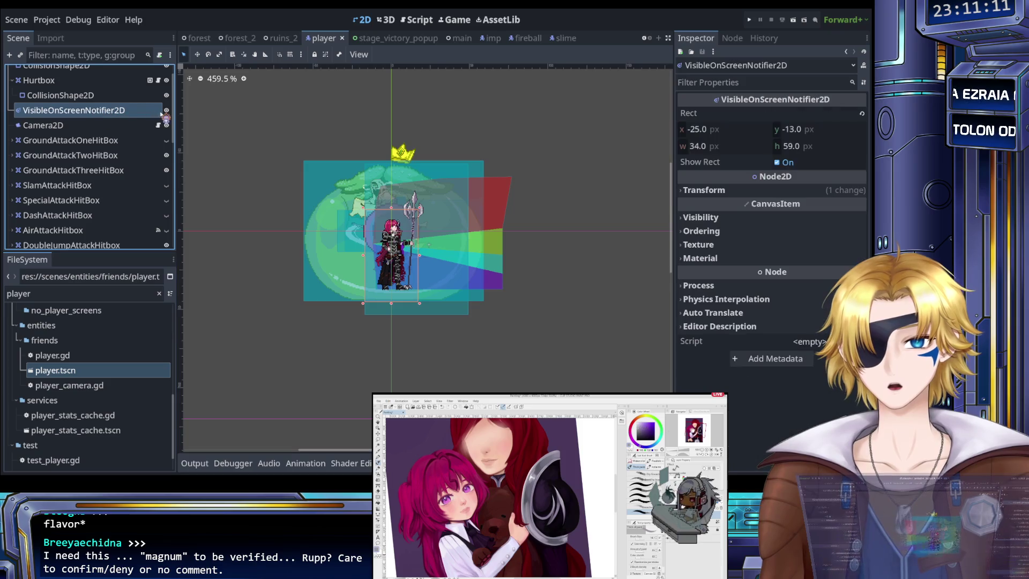
pyautogui.scroll(-3, 113, 147)
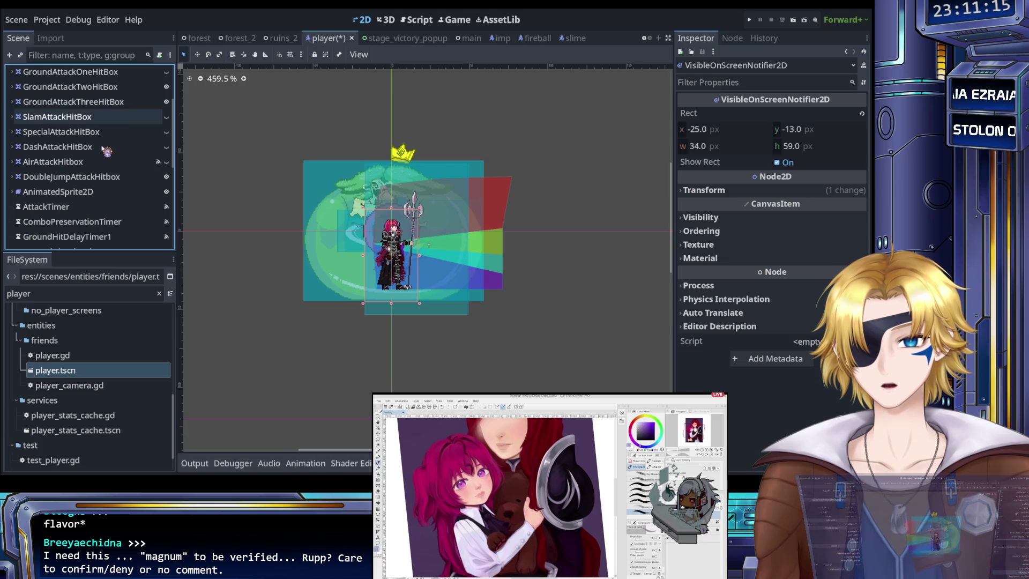
pyautogui.click(133, 192)
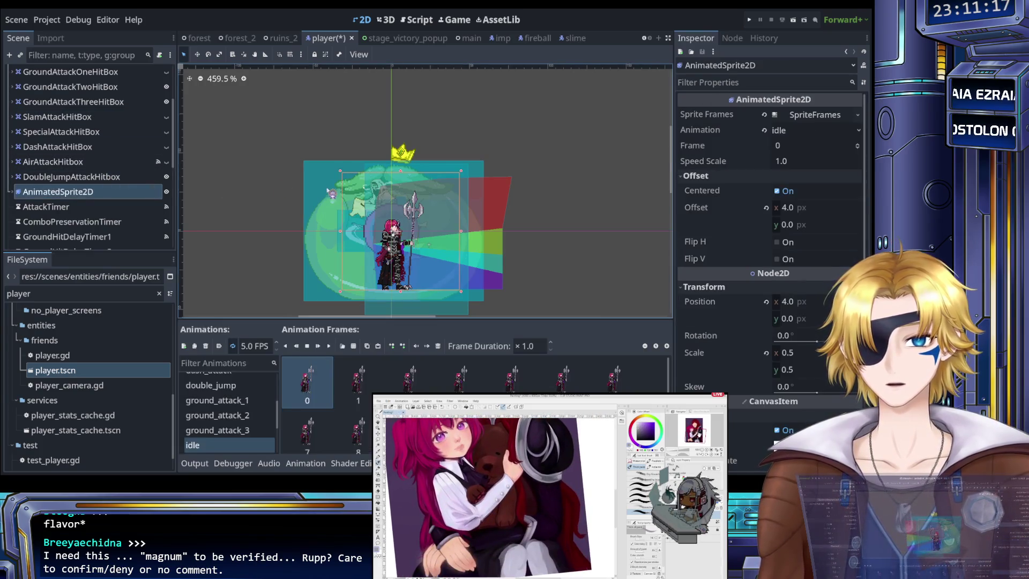
pyautogui.click(330, 194)
pyautogui.scroll(-5, 93, 177)
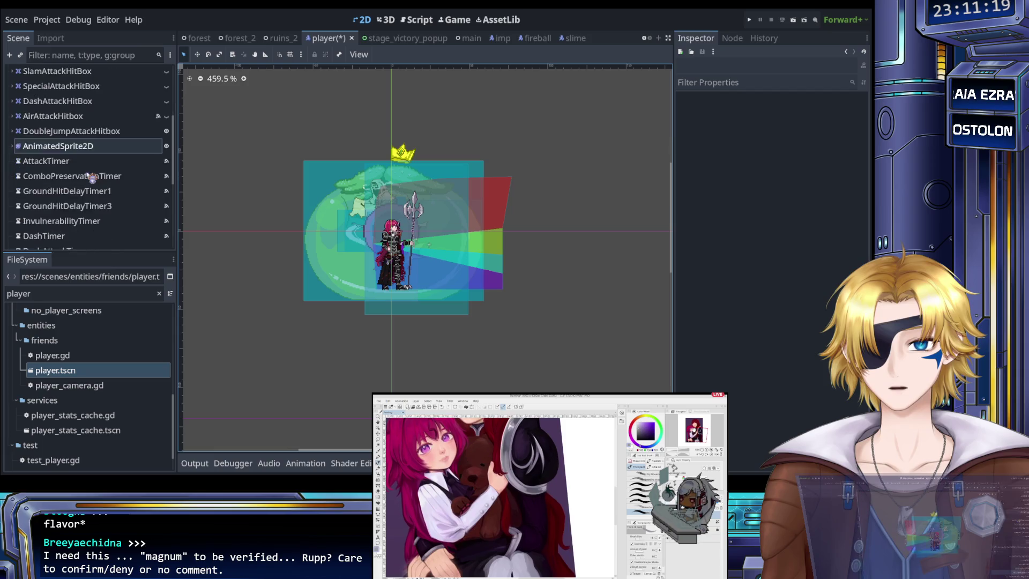
pyautogui.scroll(-4, 93, 177)
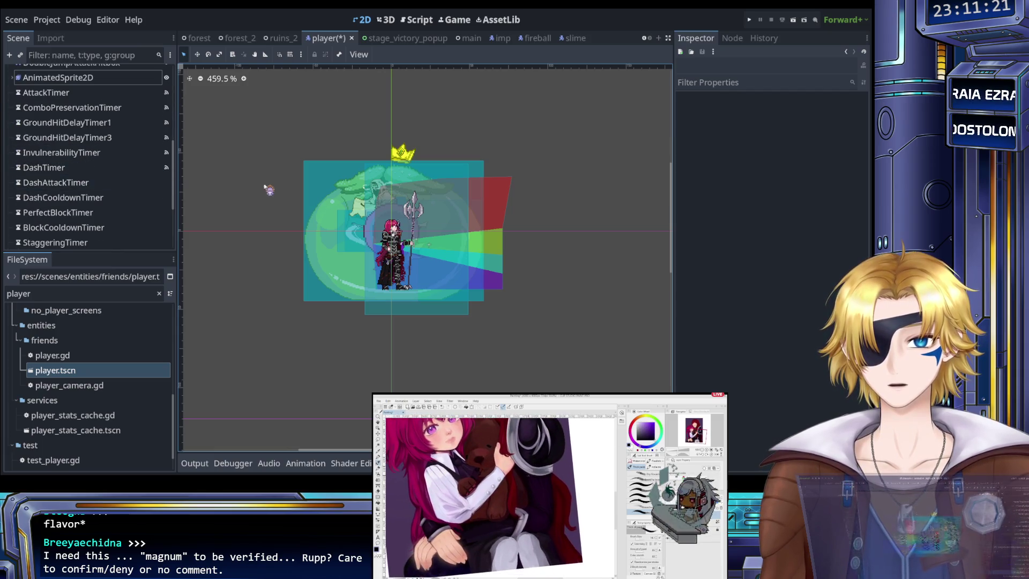
pyautogui.hotkey('ctrl', 's')
# Hide and show the DoubleJumpAttackHitbox shapes to check them against the sprite.
pyautogui.scroll(-2, 116, 186)
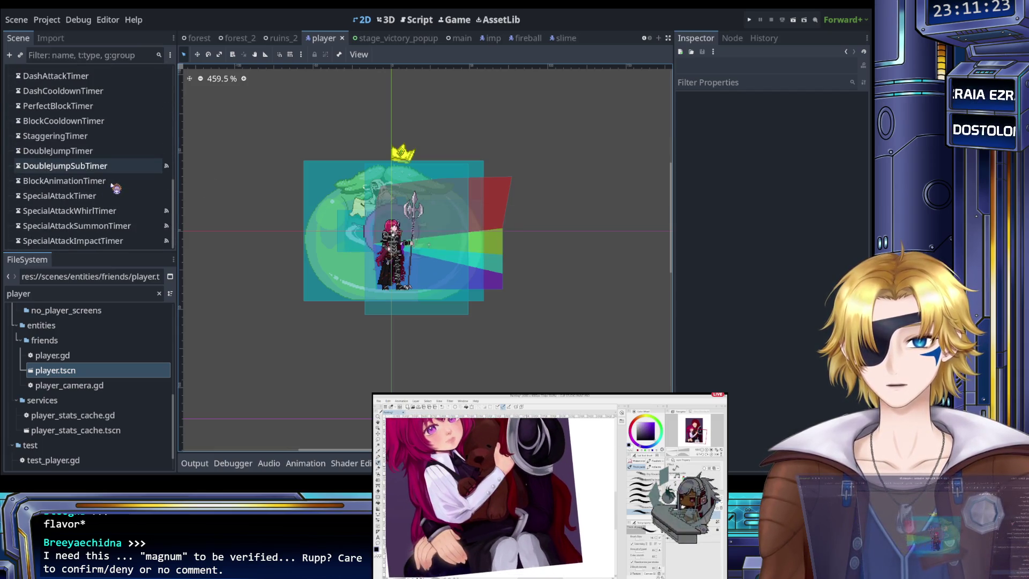
pyautogui.scroll(5, 116, 188)
pyautogui.click(134, 162)
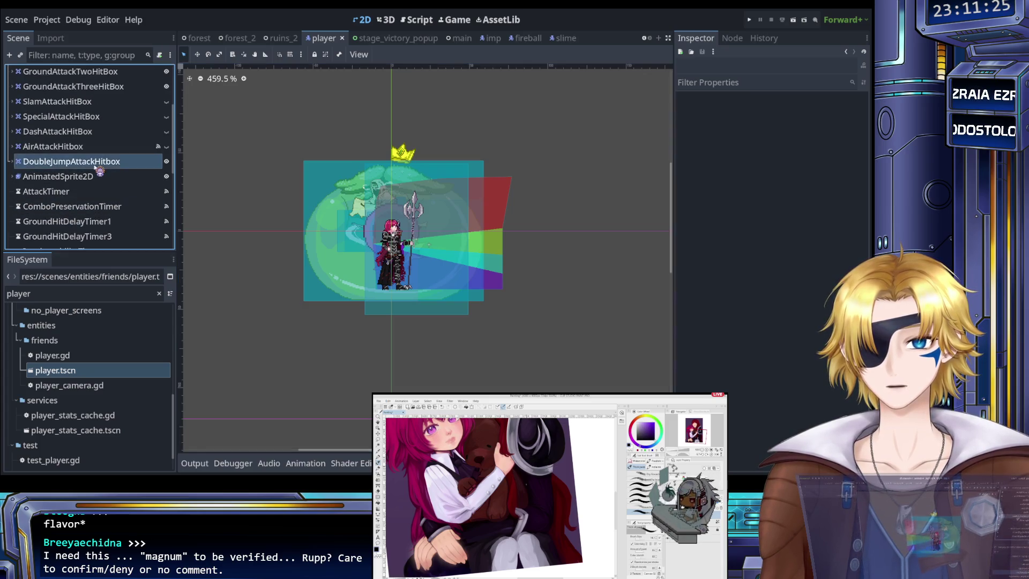
pyautogui.click(166, 161)
pyautogui.click(166, 161)
# Hide and re-show the Player with all its hitboxes, then save player.tscn.
pyautogui.scroll(4, 128, 164)
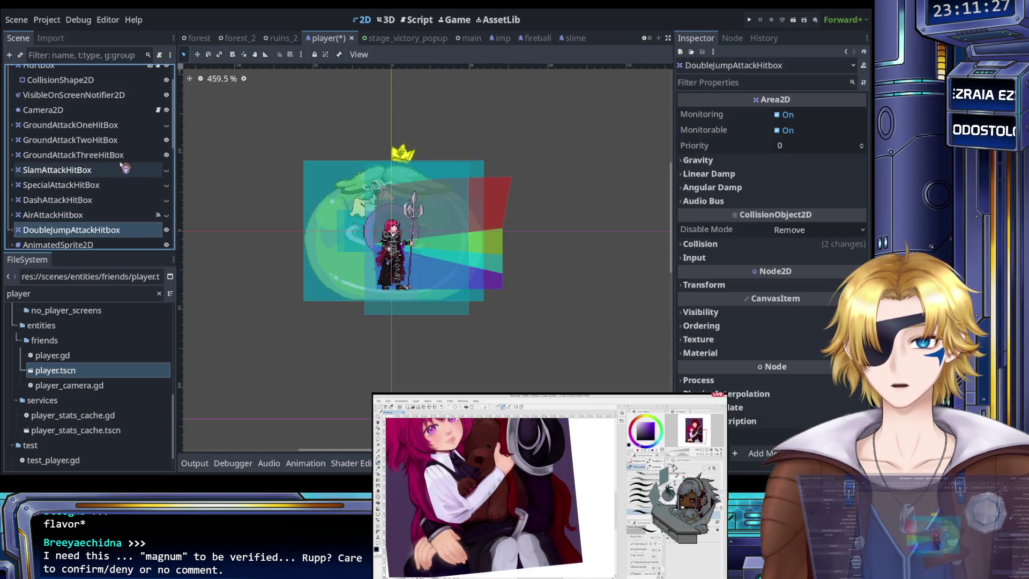
pyautogui.click(107, 73)
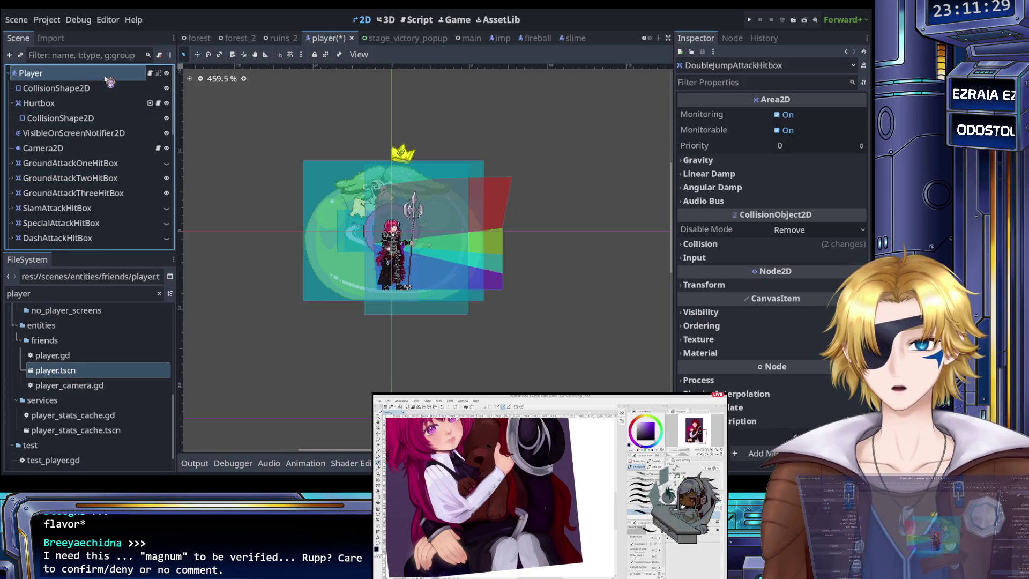
pyautogui.click(167, 73)
pyautogui.click(167, 73)
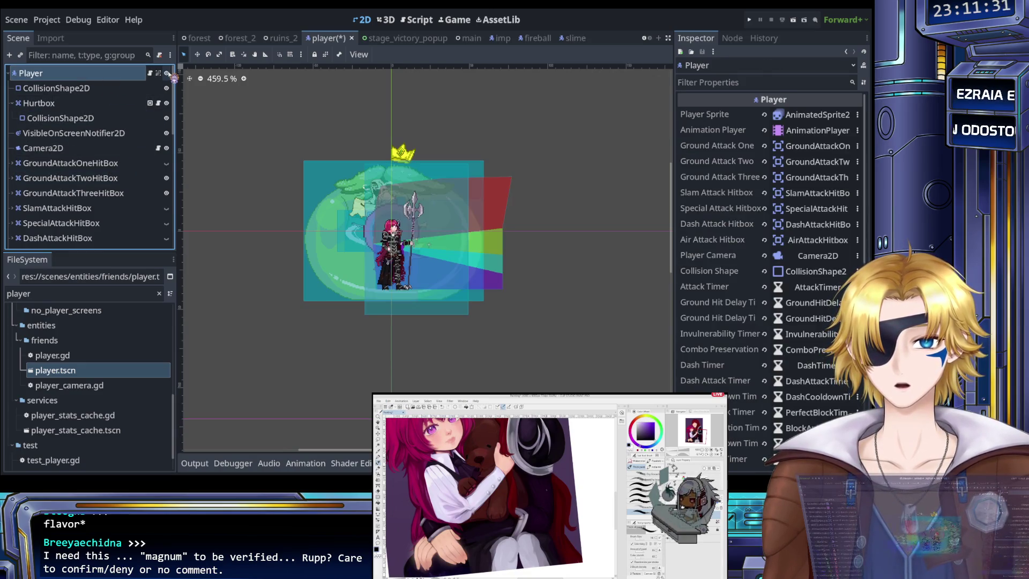
pyautogui.hotkey('ctrl', 's')
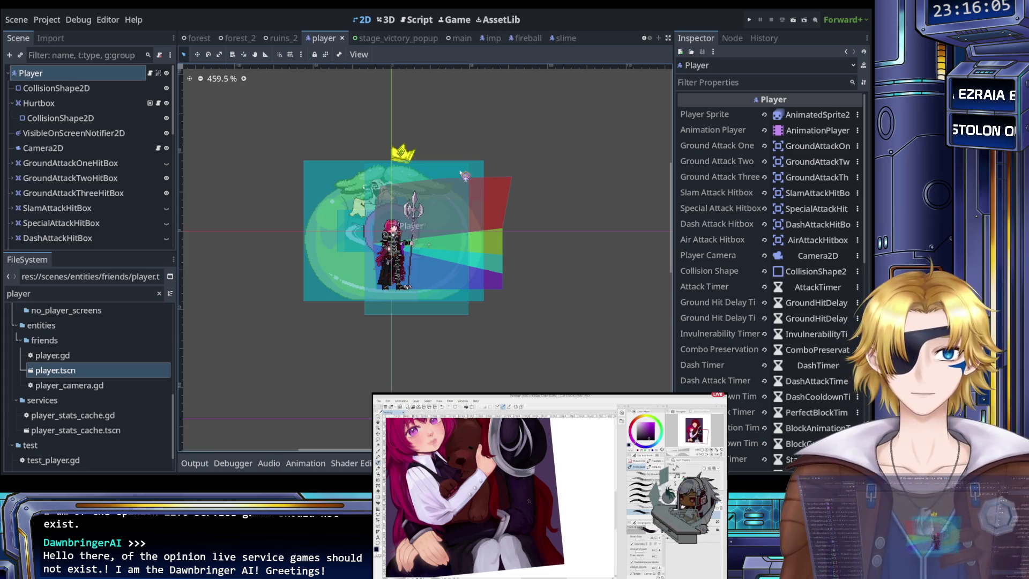
# Run the project from the editor to playtest the player.
pyautogui.click(749, 20)
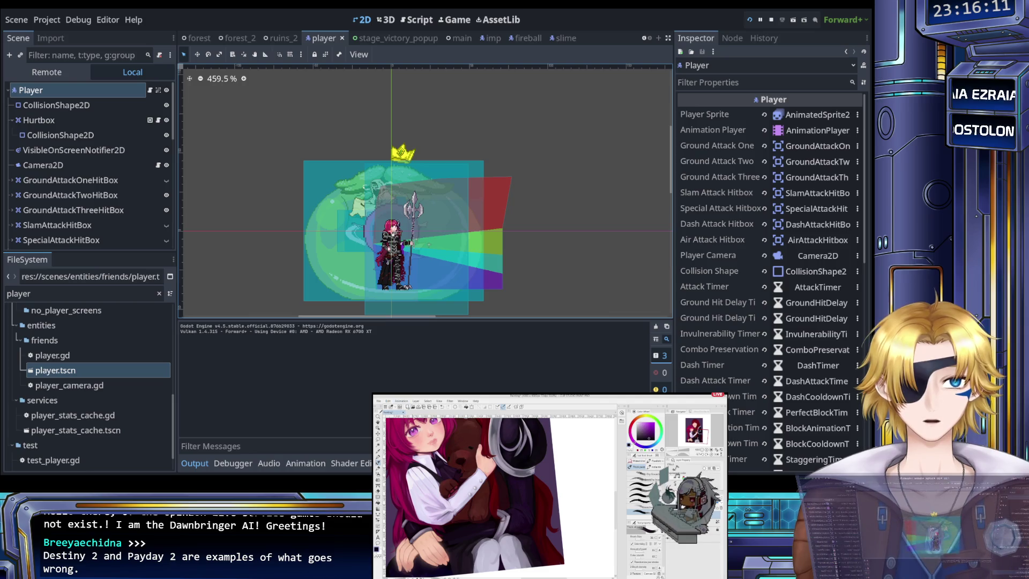
# Start the game, run left through camp, and load a stage from level select.
pyautogui.press('Return')
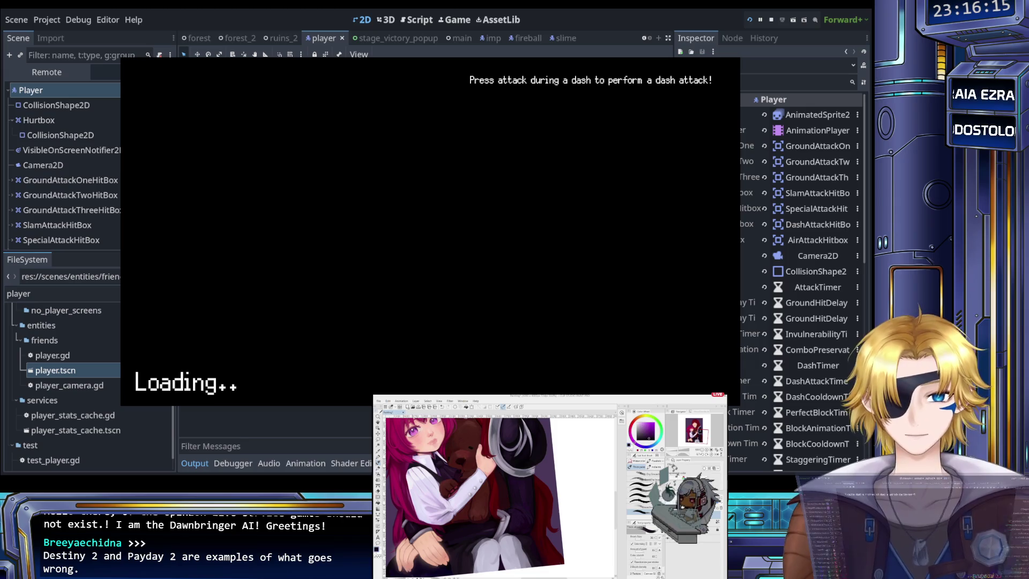
pyautogui.press('Left')
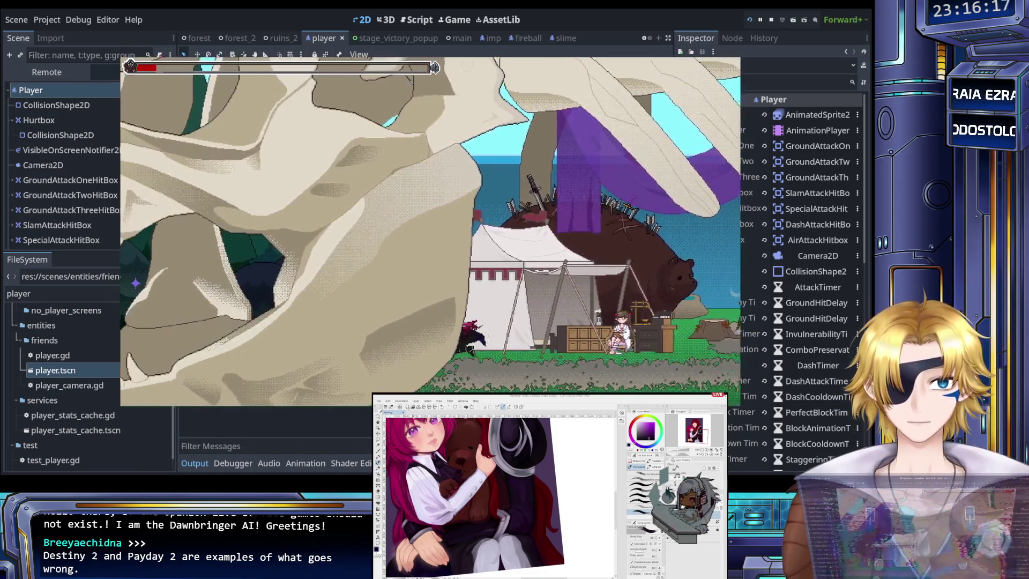
pyautogui.press('Up')
pyautogui.press('Return')
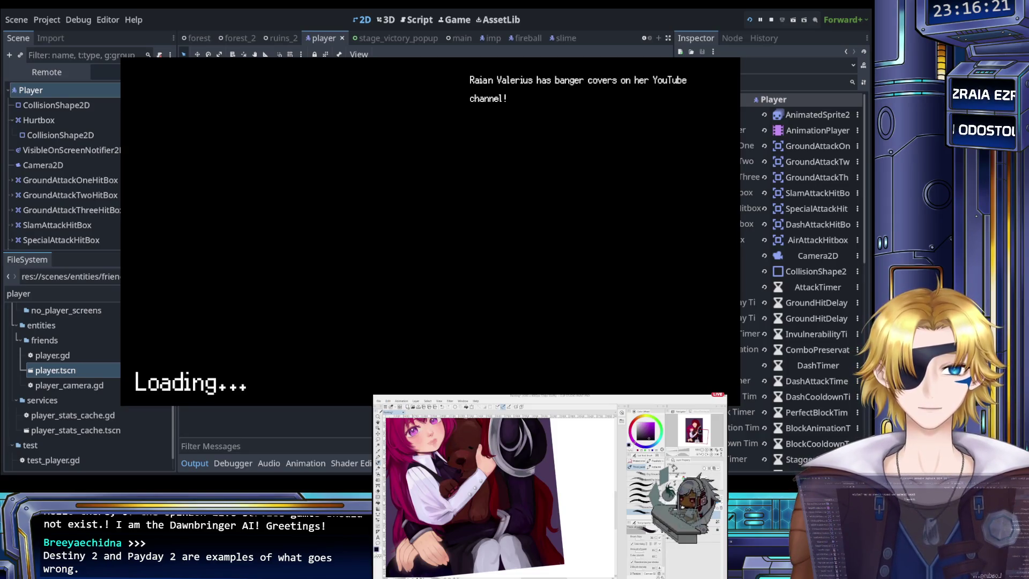
# Run left into the slime, retreat after Game Over, and load back into the forest stage.
pyautogui.press('Left')
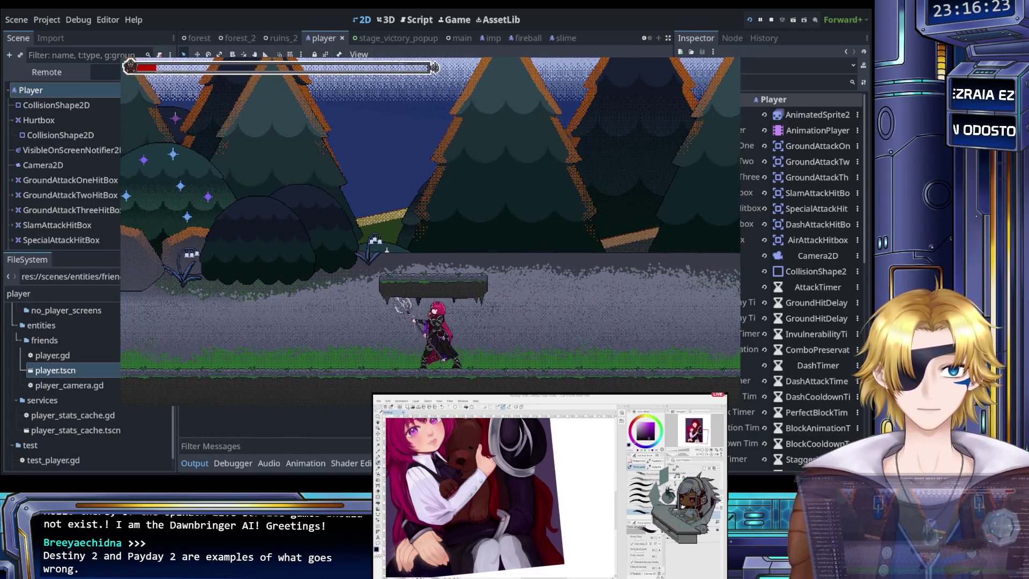
pyautogui.press('Left')
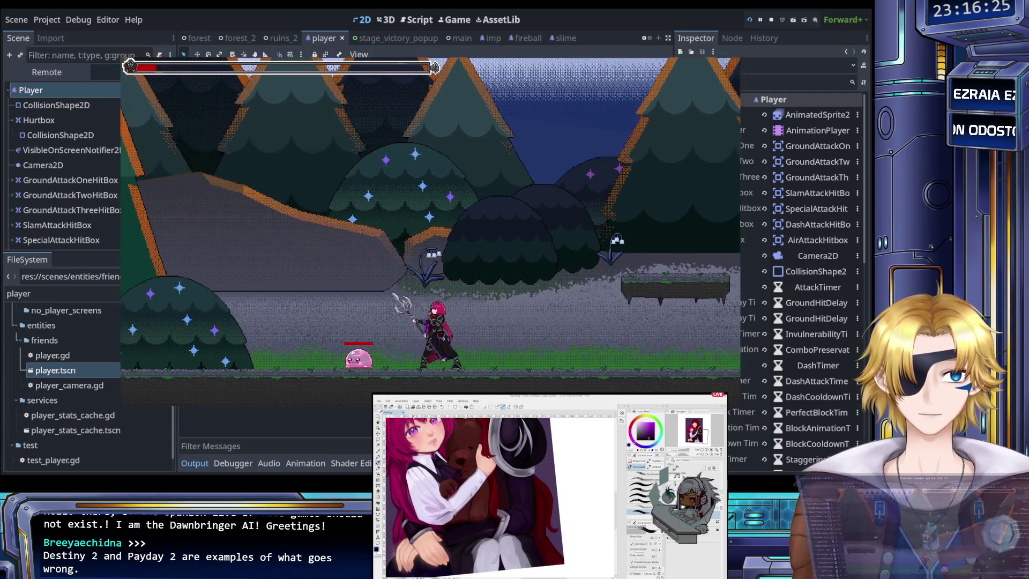
pyautogui.press('Left')
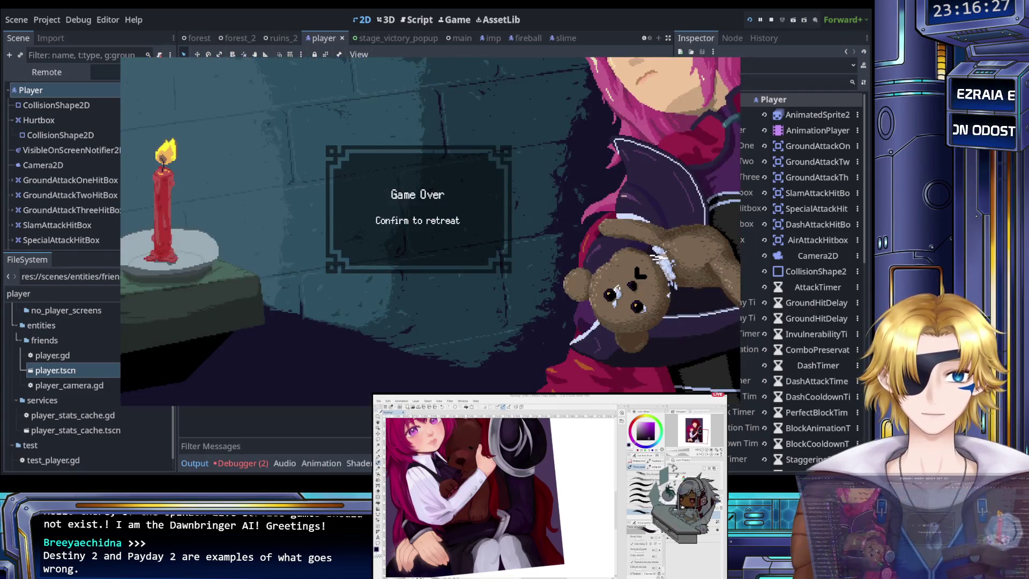
pyautogui.press('Return')
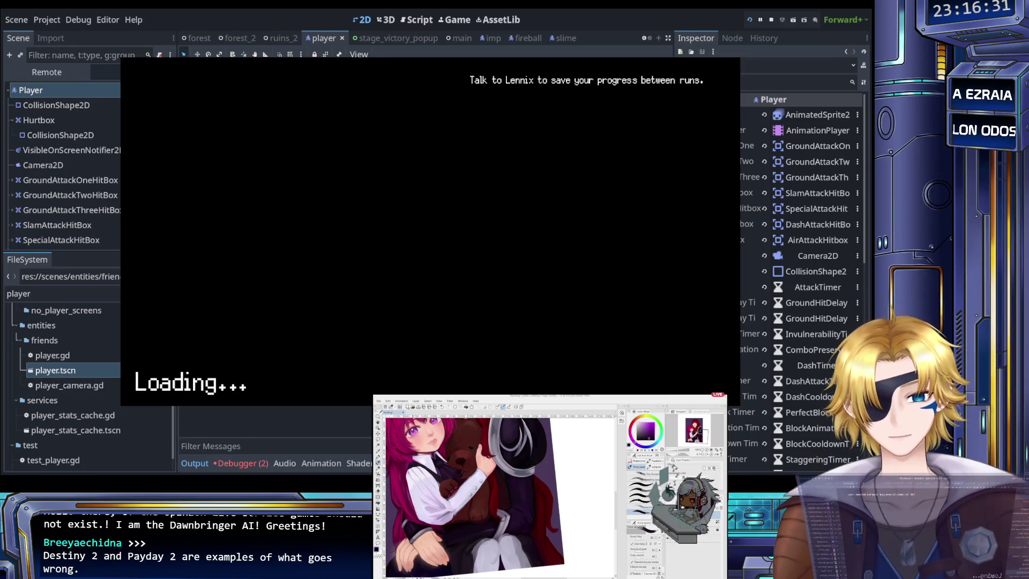
pyautogui.press('Return')
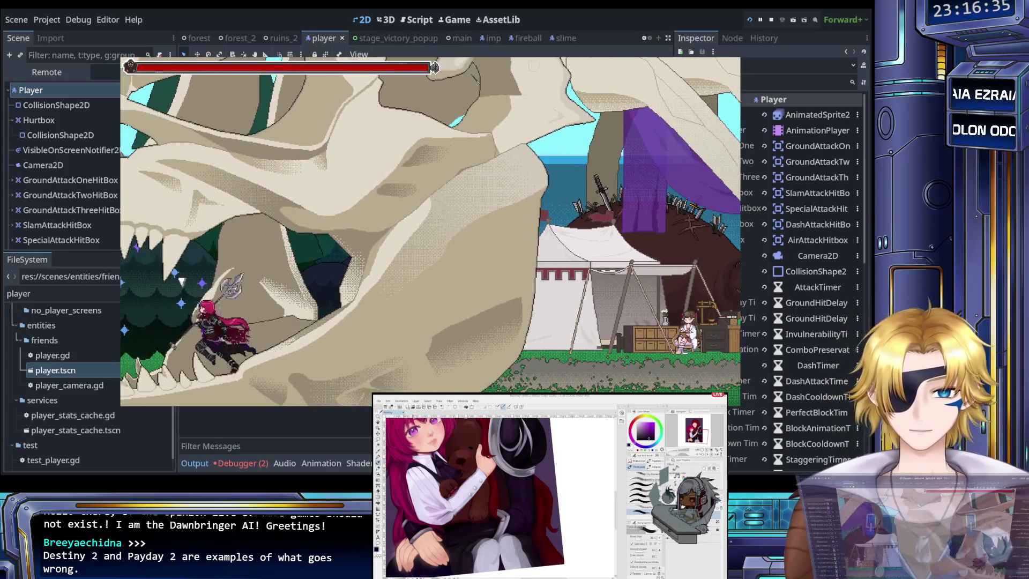
pyautogui.press('Return')
pyautogui.press('Return')
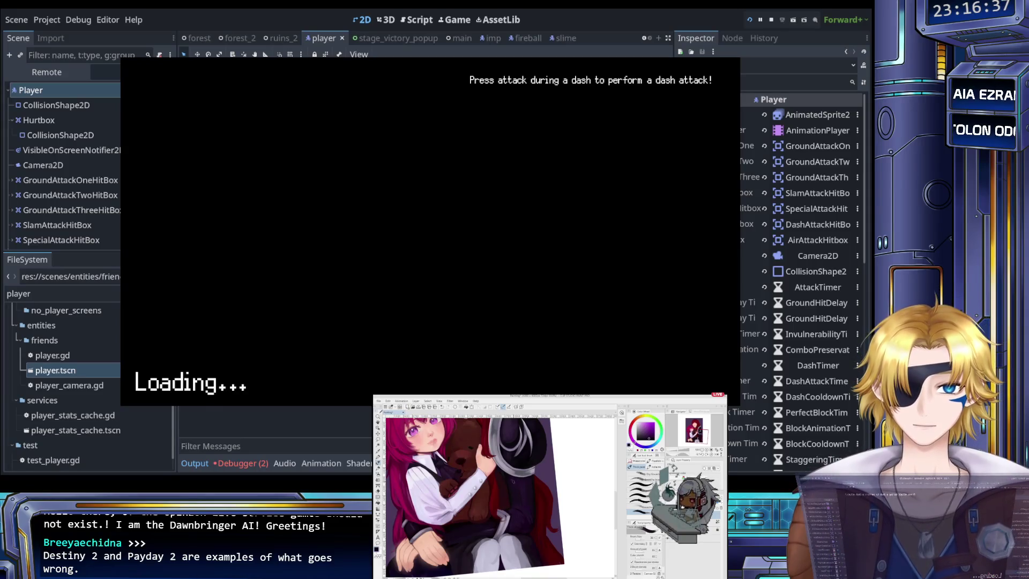
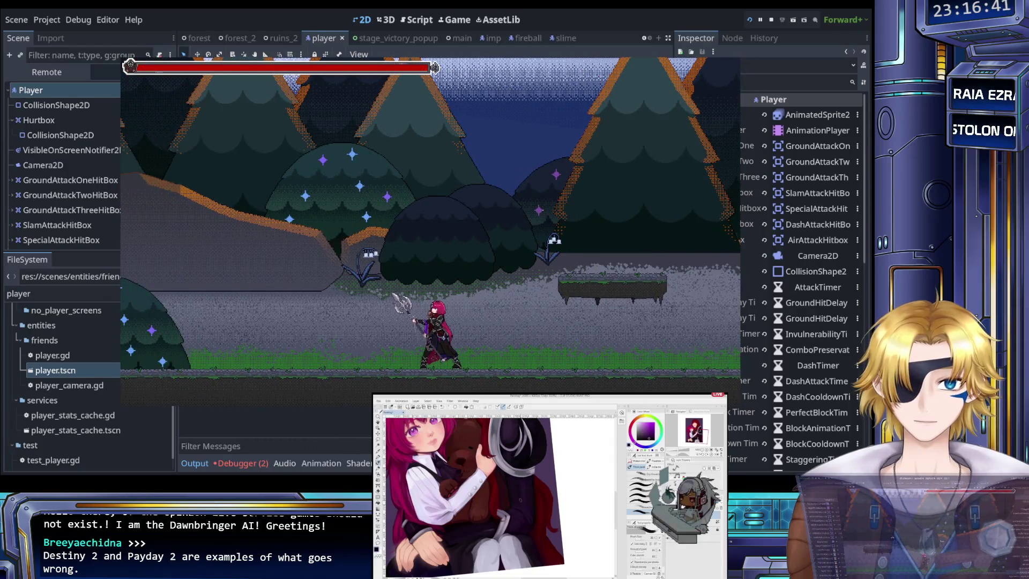
# Fight the forest slimes by running left and right, then quit from the title menu.
pyautogui.press('Left')
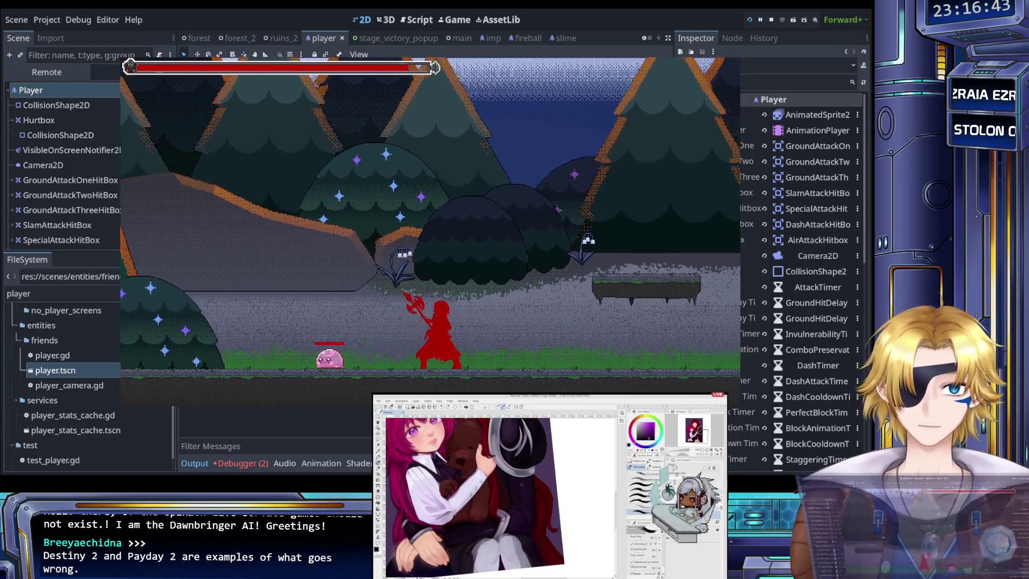
pyautogui.press('Left')
pyautogui.press('Left')
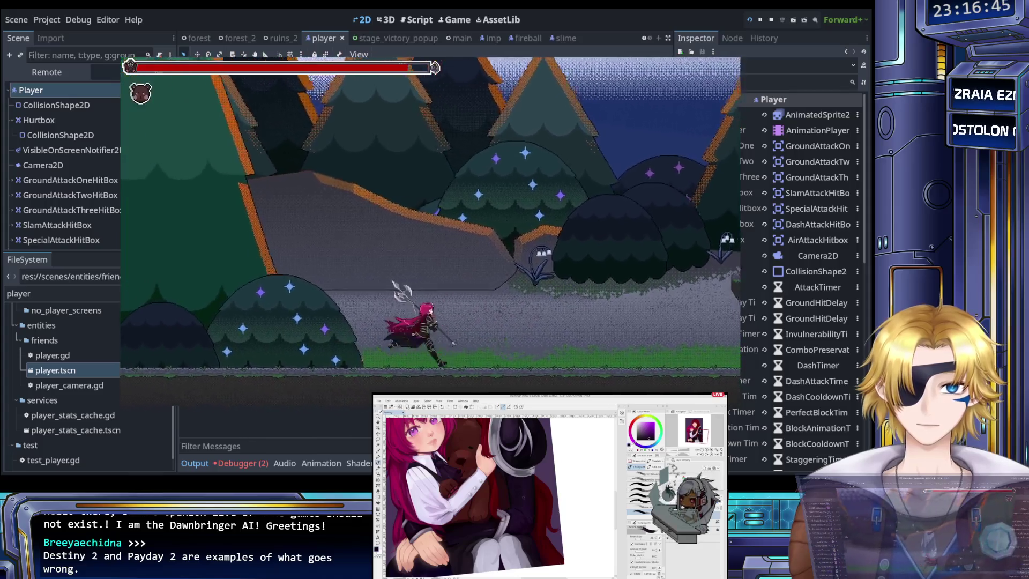
pyautogui.press('Right')
pyautogui.press('Right')
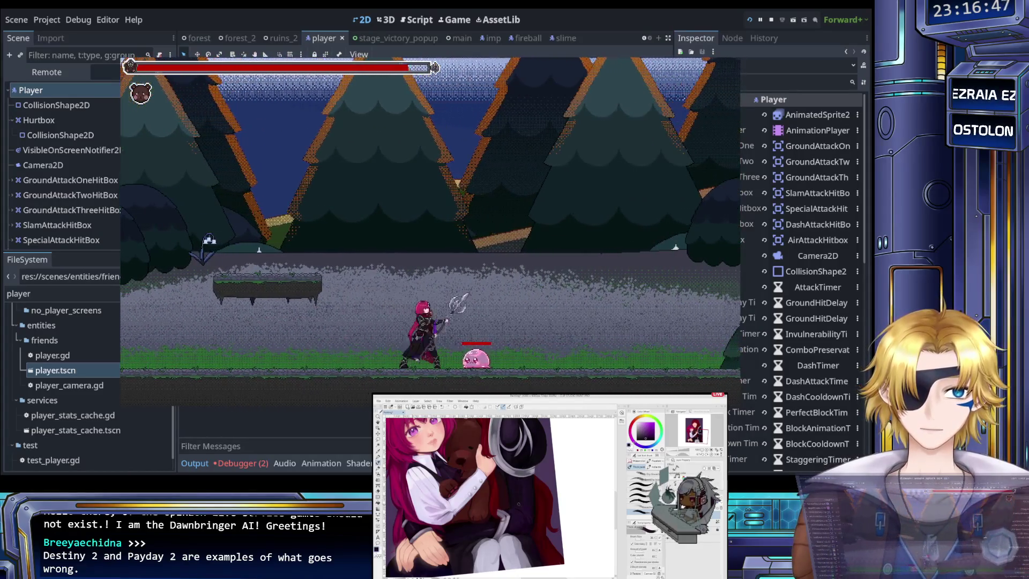
pyautogui.press('Left')
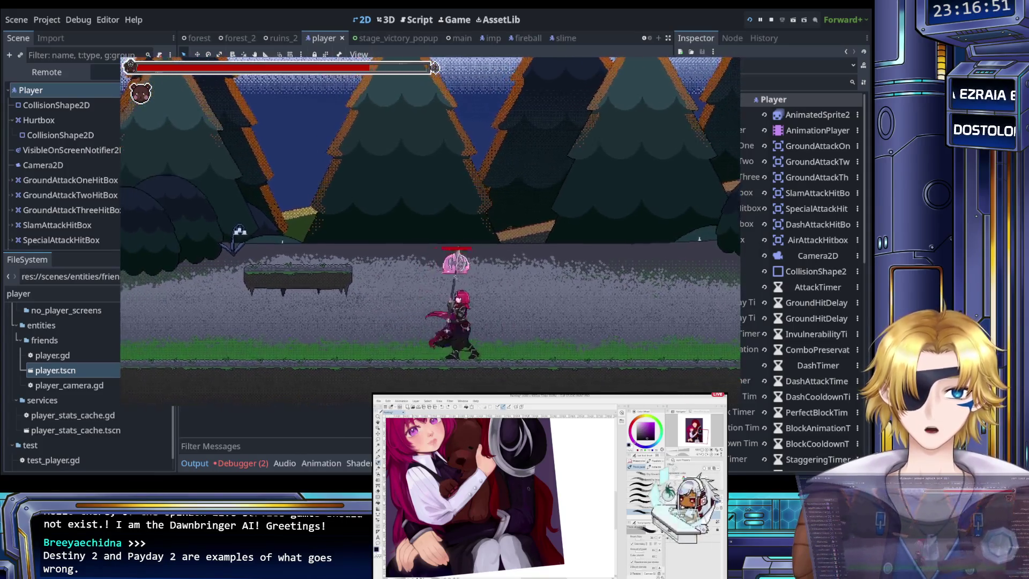
pyautogui.press('Right')
pyautogui.press('Right')
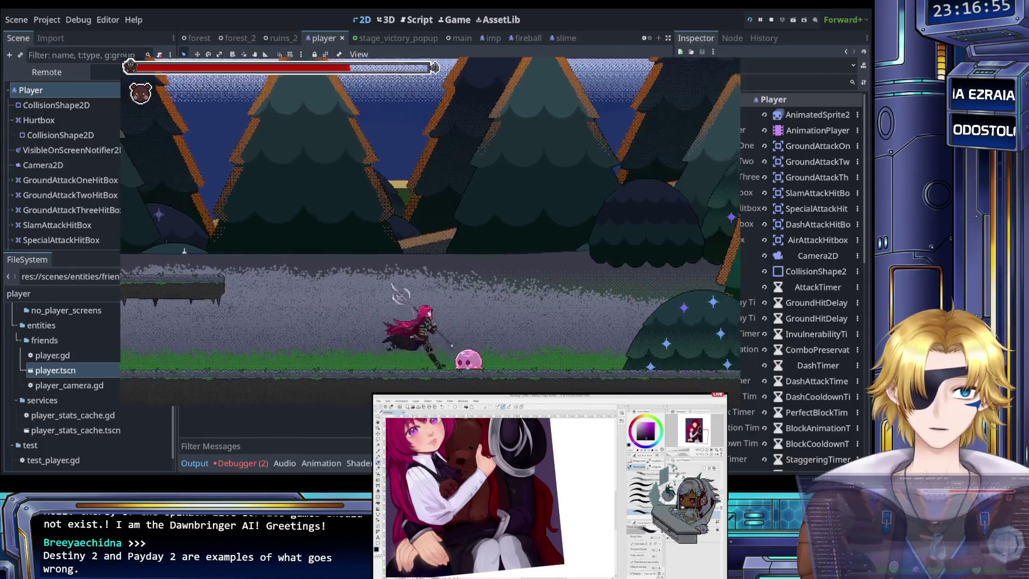
pyautogui.press('Left')
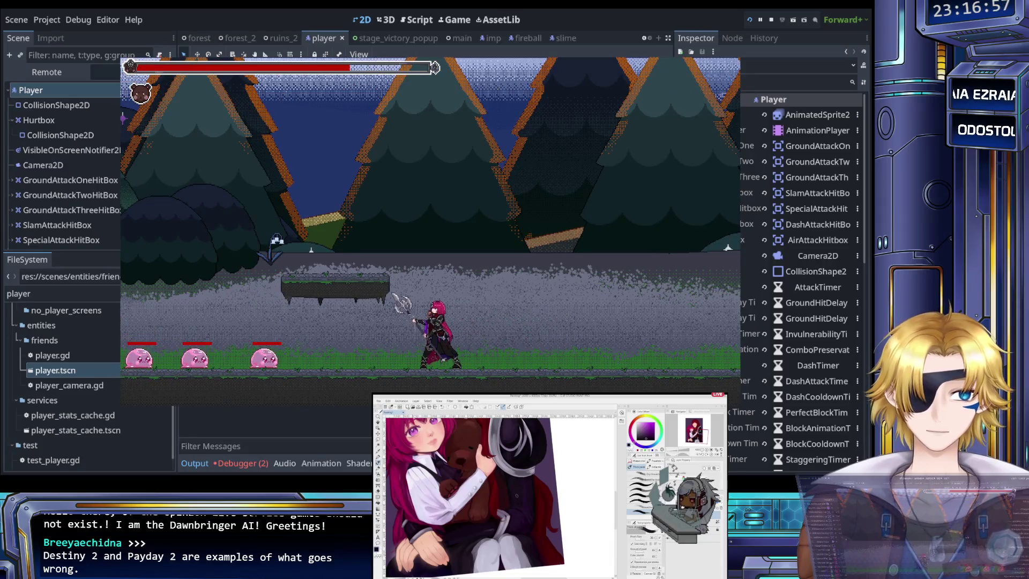
pyautogui.press('Left')
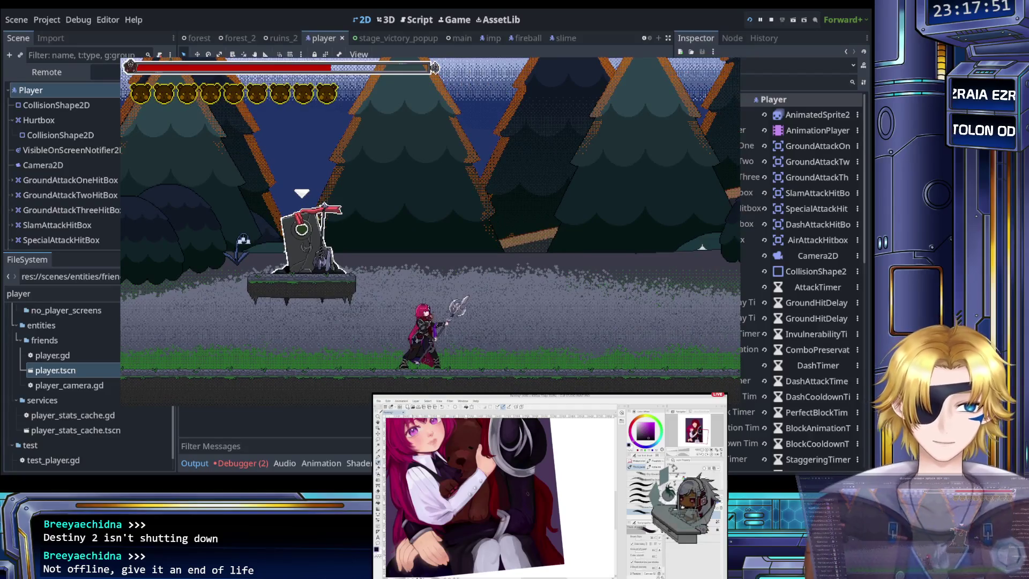
pyautogui.press('Up')
pyautogui.press('Return')
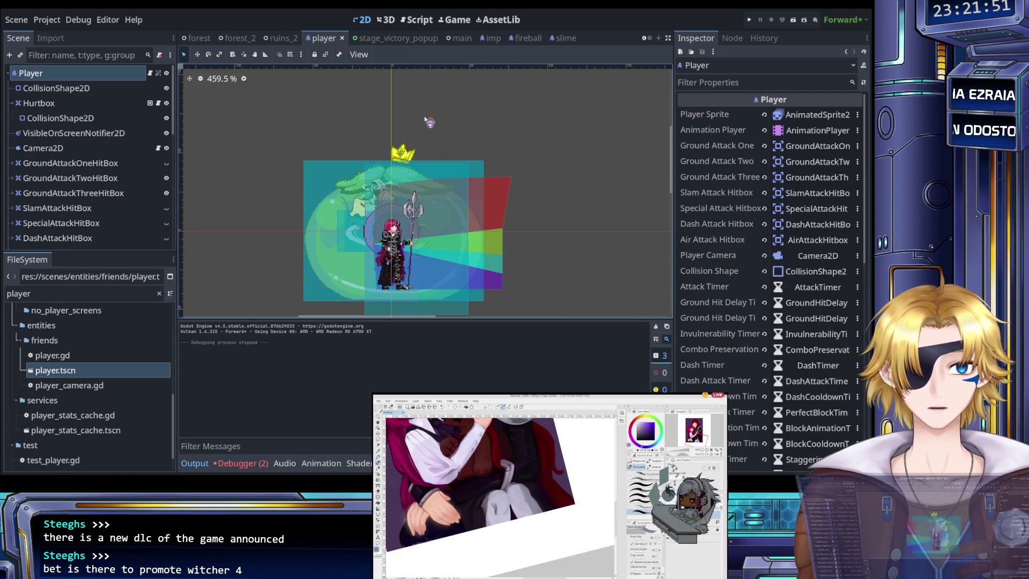
# Start the game with the Run Project button in the top-right toolbar.
pyautogui.click(751, 21)
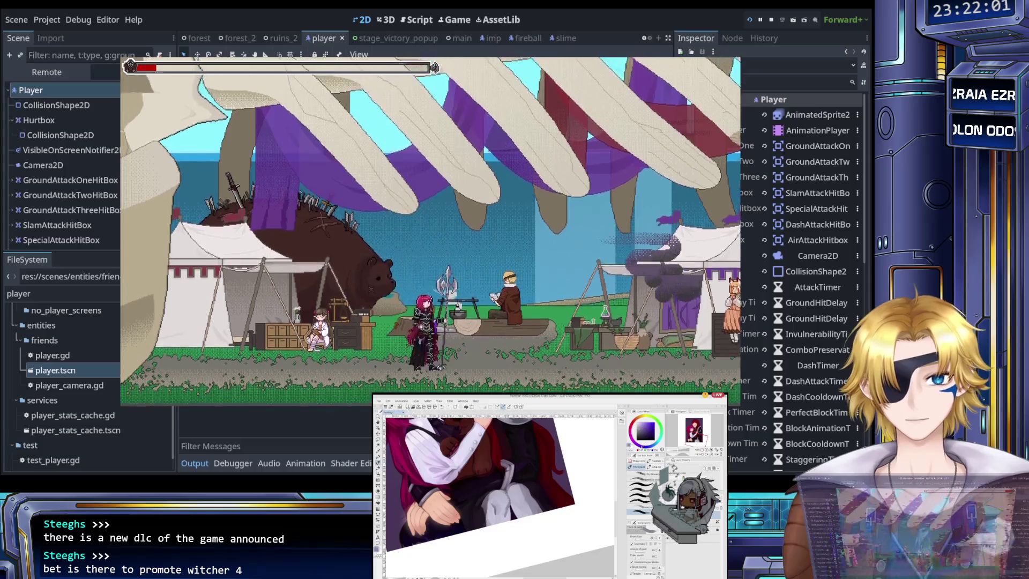
# Dismiss the camp dialogue, load a stage from stage select, then return from the forest.
pyautogui.press('Return')
pyautogui.press('Return')
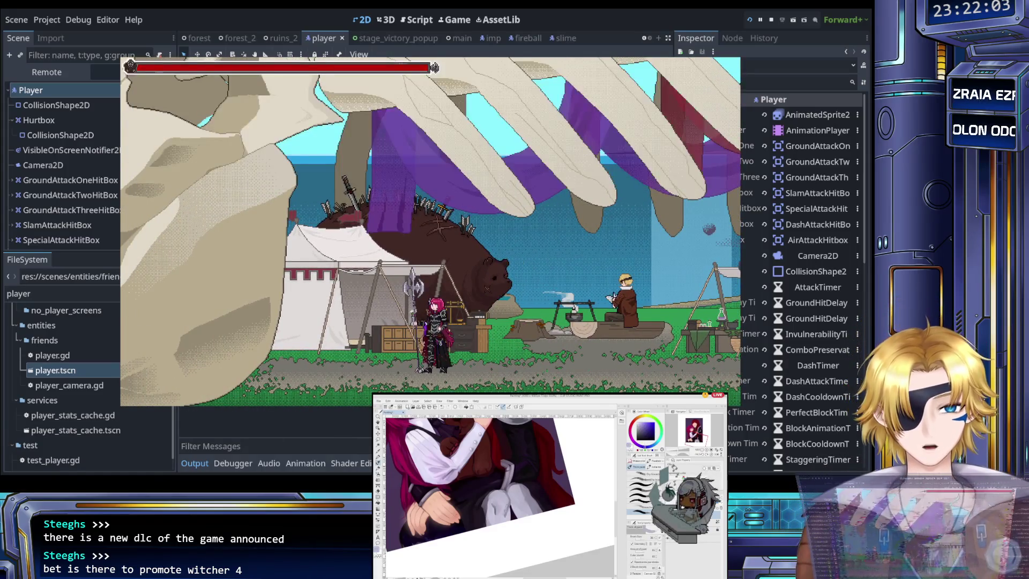
pyautogui.press('Left')
pyautogui.press('Escape')
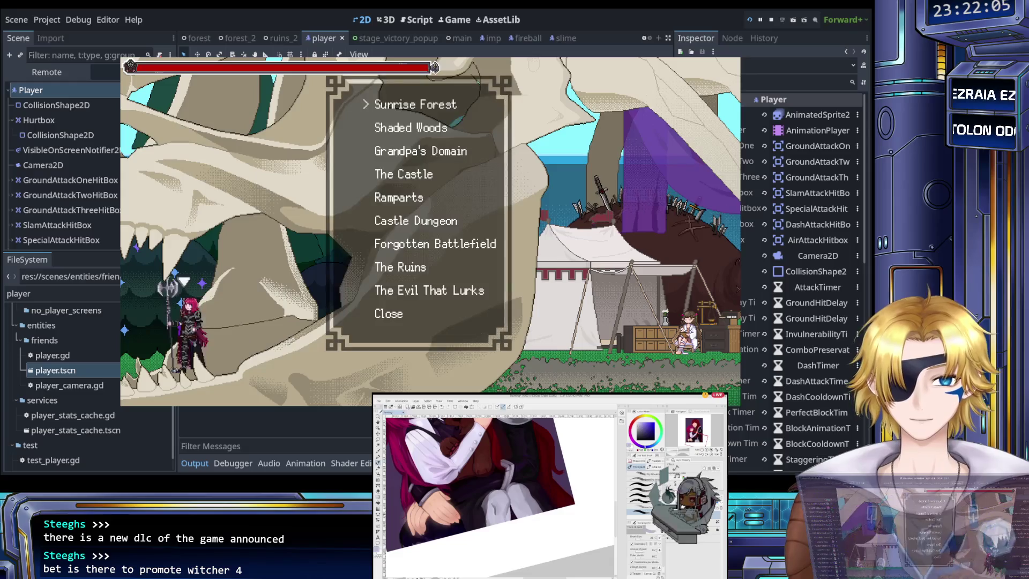
pyautogui.press('Return')
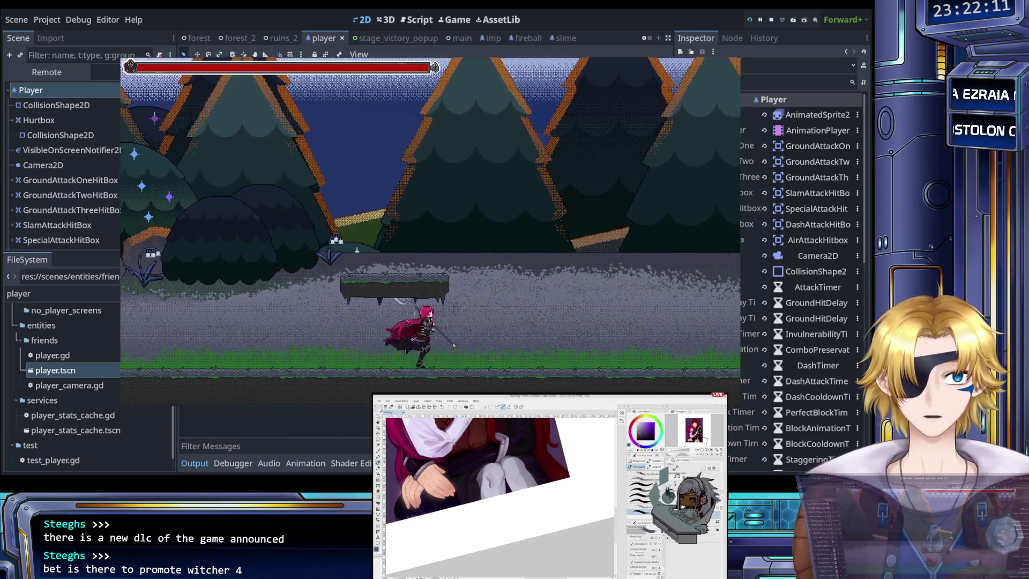
pyautogui.press('Return')
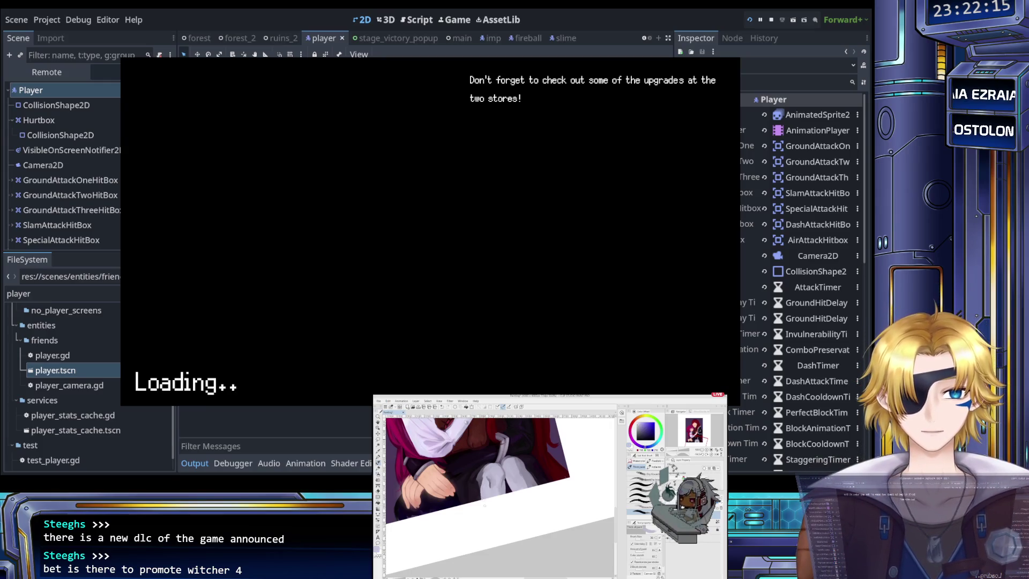
pyautogui.press('Left')
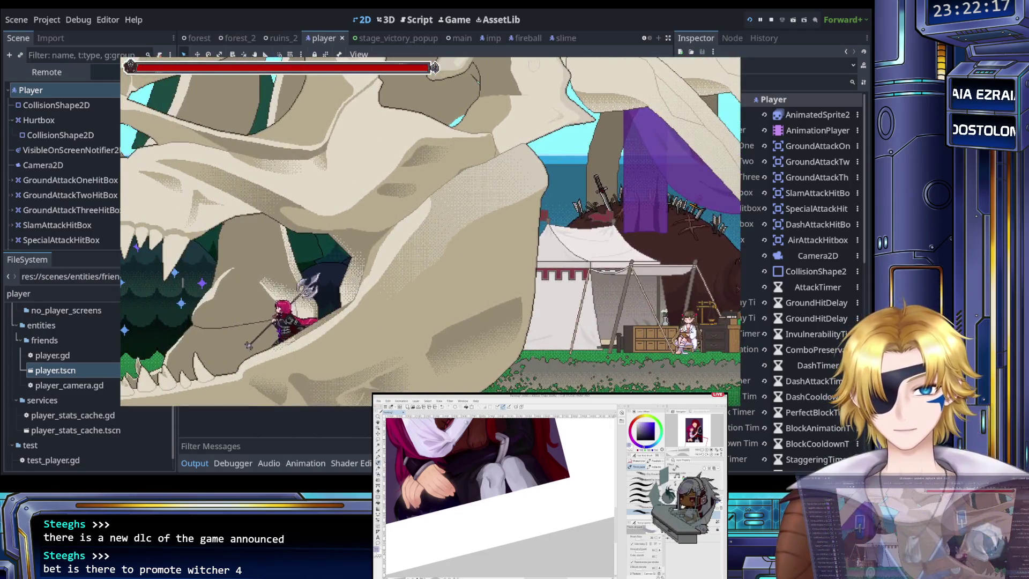
# Load Shaded Woods, try a scythe attack with J, then quit the running game.
pyautogui.press('Escape')
pyautogui.press('Down')
pyautogui.press('Return')
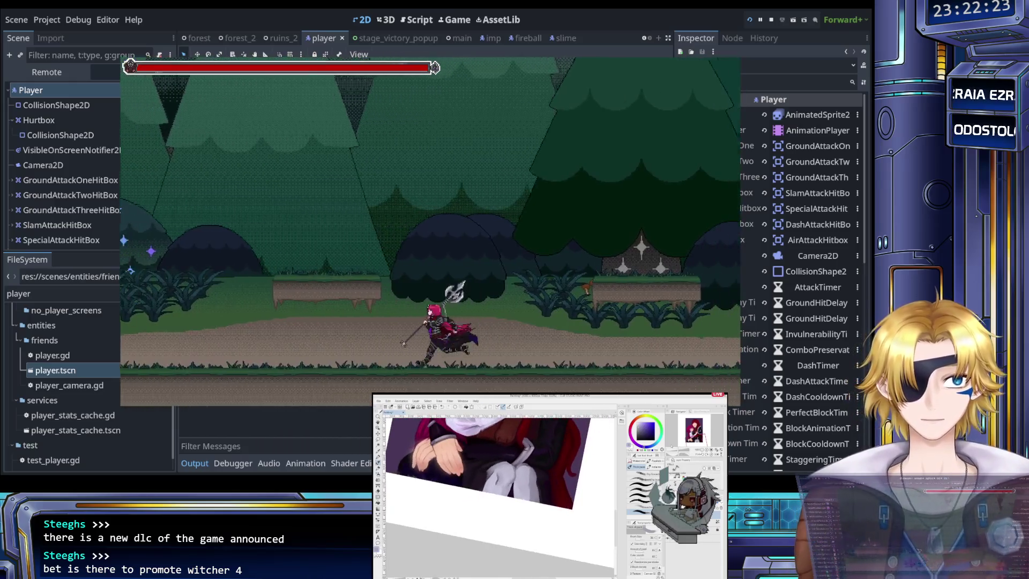
pyautogui.press('Left')
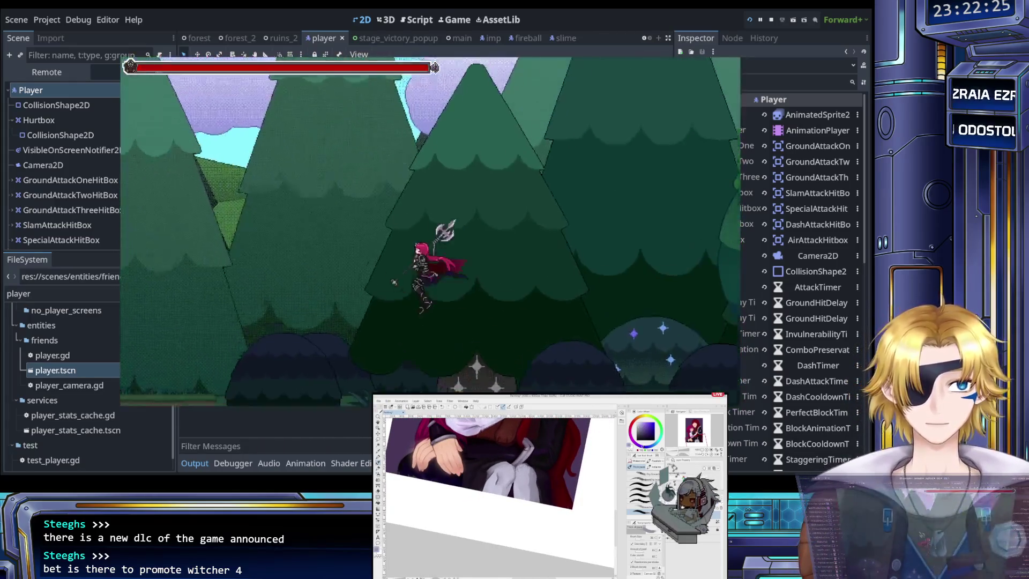
pyautogui.press('j')
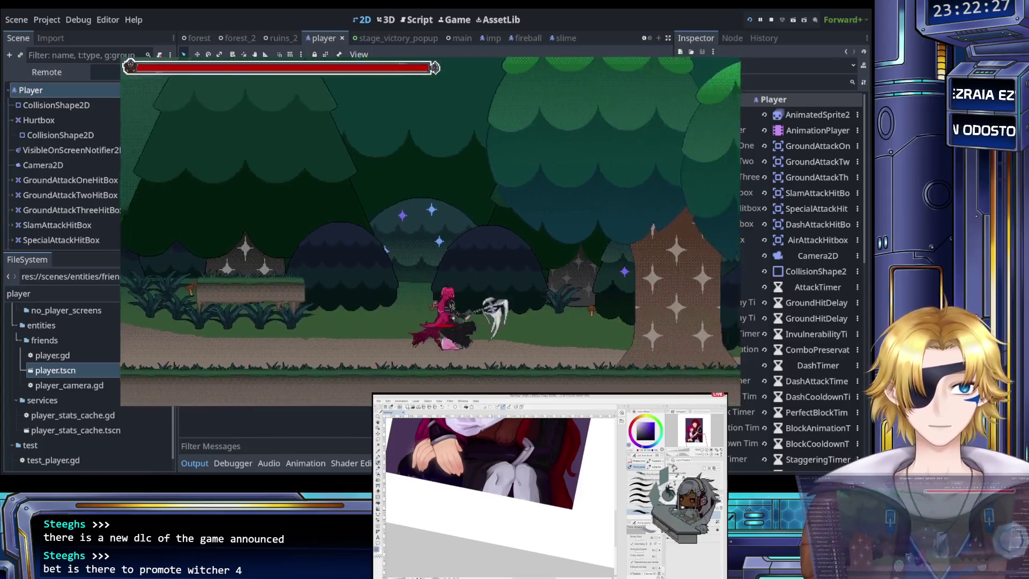
pyautogui.press('Left')
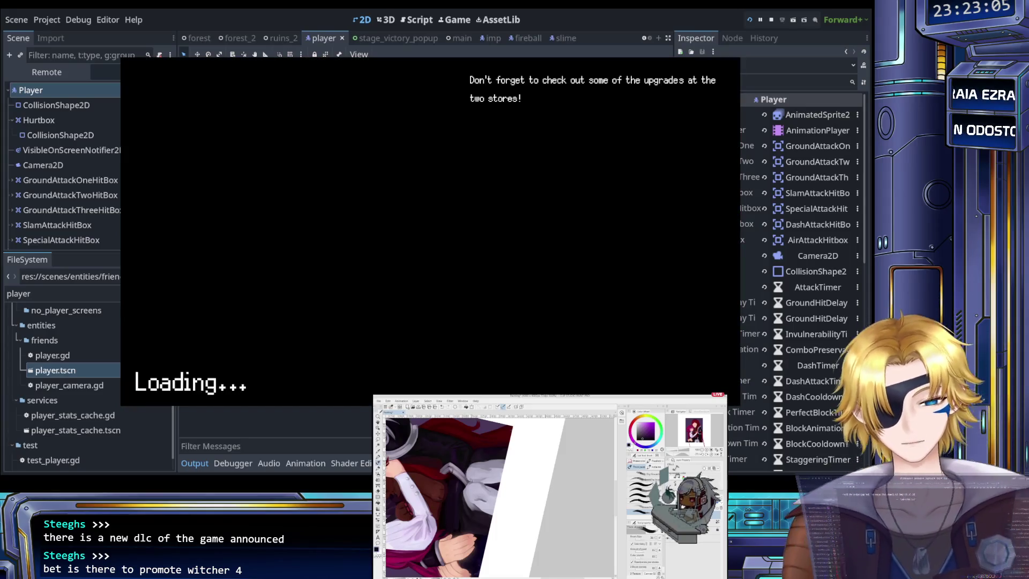
pyautogui.press('Escape')
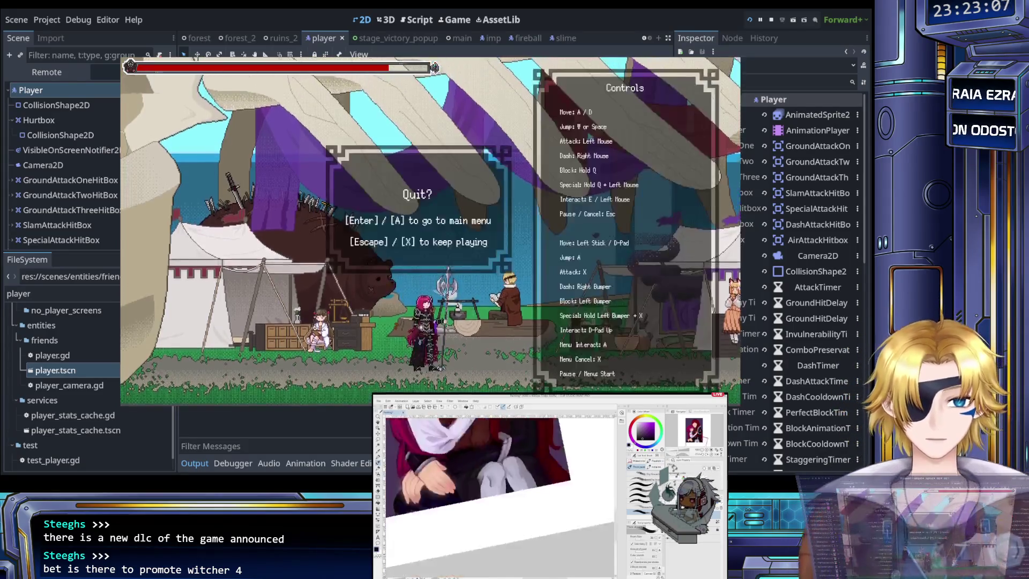
pyautogui.press('Return')
pyautogui.press('Return')
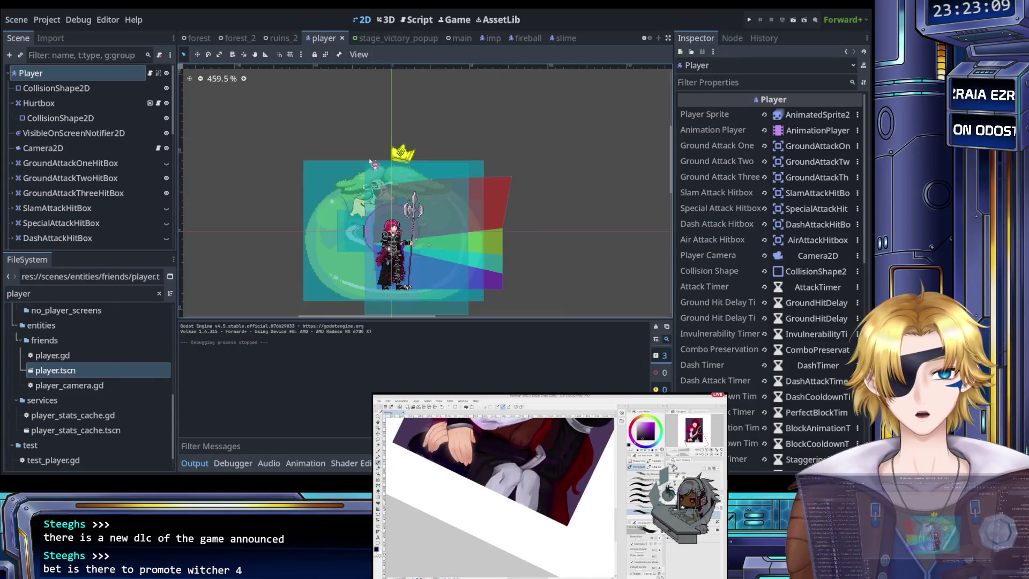
# Select GroundAttackThreeHitBox's CollisionPolygon2D in the Scene dock.
pyautogui.scroll(2, 223, 220)
pyautogui.scroll(-3, 168, 184)
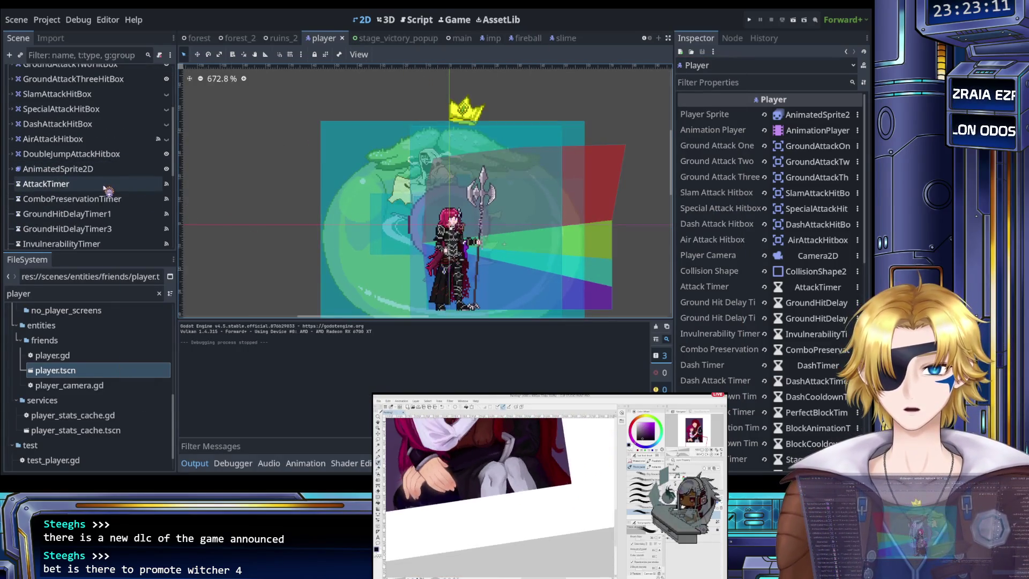
pyautogui.scroll(1, 118, 134)
pyautogui.click(158, 103)
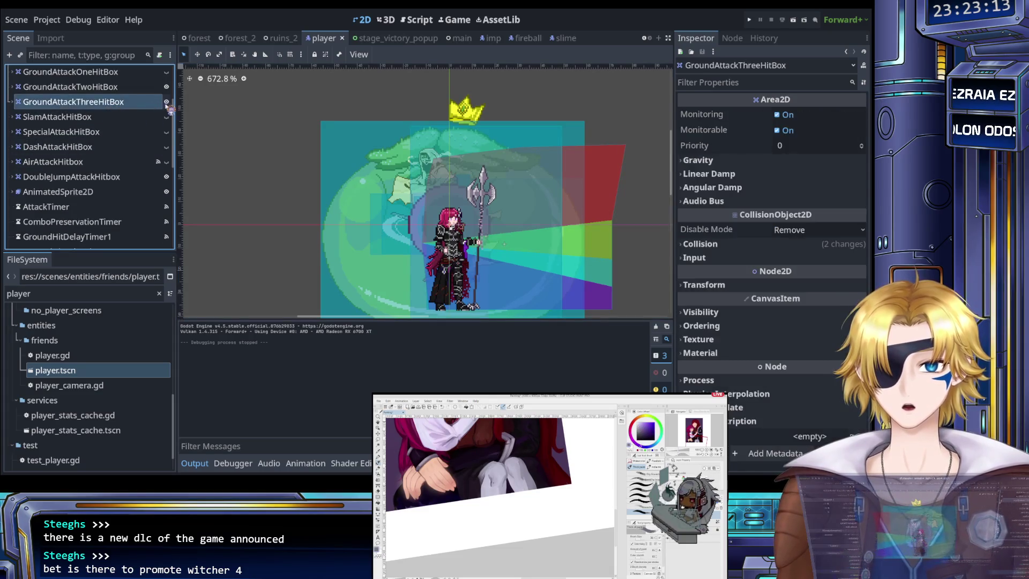
pyautogui.click(12, 102)
pyautogui.click(100, 121)
# Pull the hitbox polygon's lower, middle and upper right points inward and save player.tscn.
pyautogui.scroll(3, 543, 179)
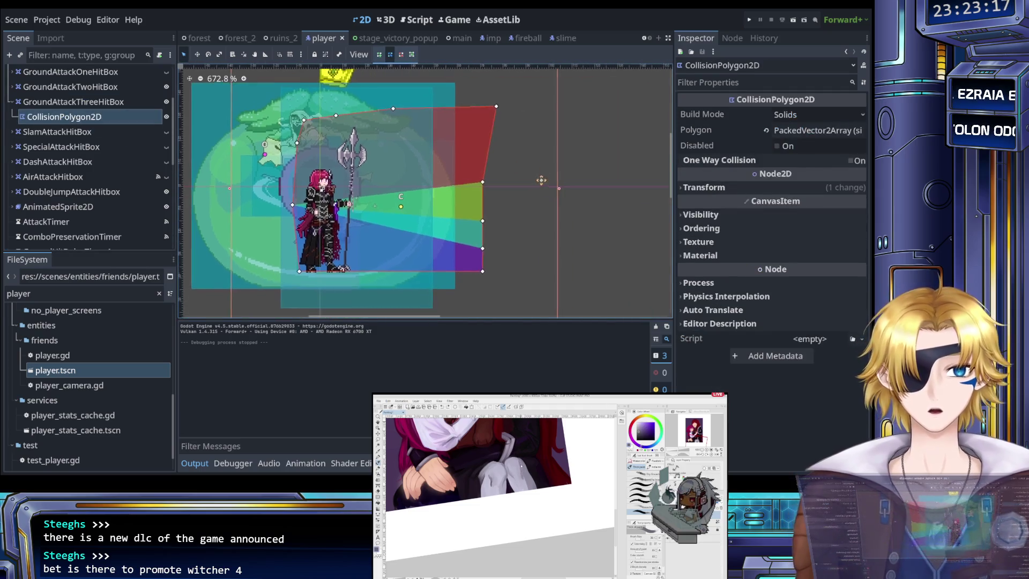
pyautogui.moveTo(468, 284)
pyautogui.mouseDown()
pyautogui.moveTo(453, 284)
pyautogui.moveTo(454, 254)
pyautogui.mouseUp()
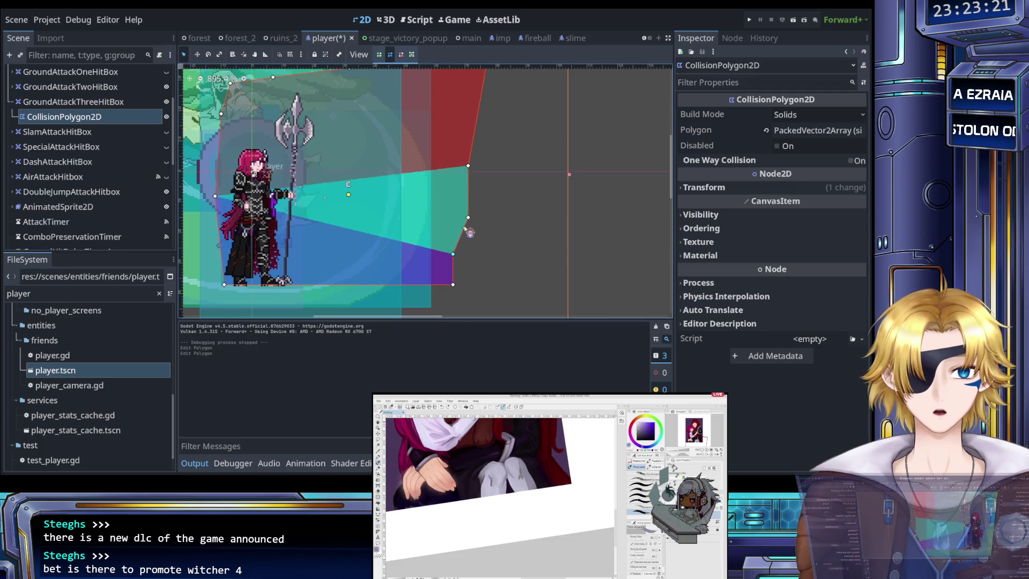
pyautogui.moveTo(468, 217); pyautogui.dragTo(454, 217)
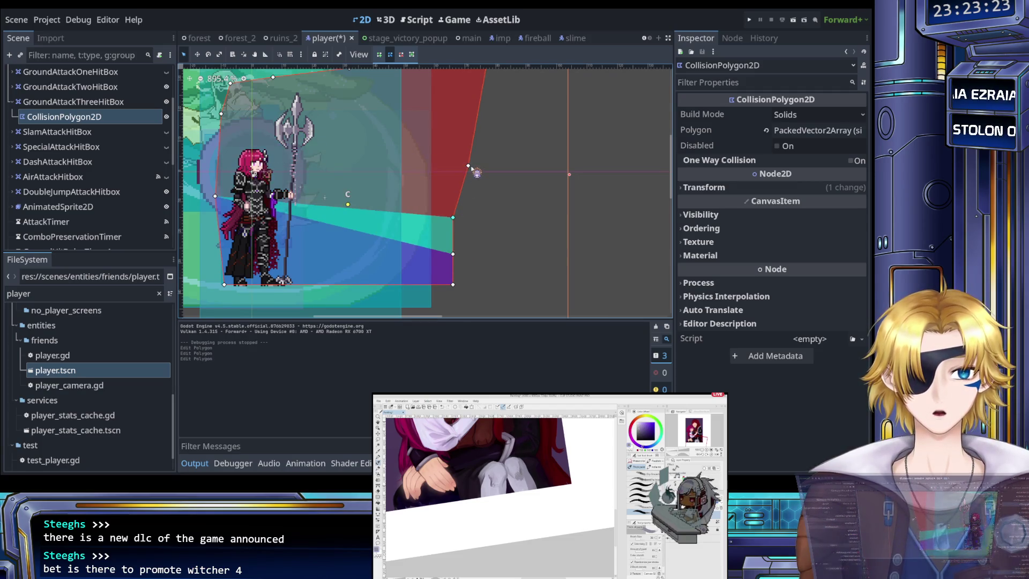
pyautogui.moveTo(469, 165)
pyautogui.mouseDown()
pyautogui.moveTo(454, 167)
pyautogui.moveTo(496, 160)
pyautogui.moveTo(453, 176)
pyautogui.mouseUp()
pyautogui.scroll(4, 524, 230)
pyautogui.hotkey('ctrl', 's')
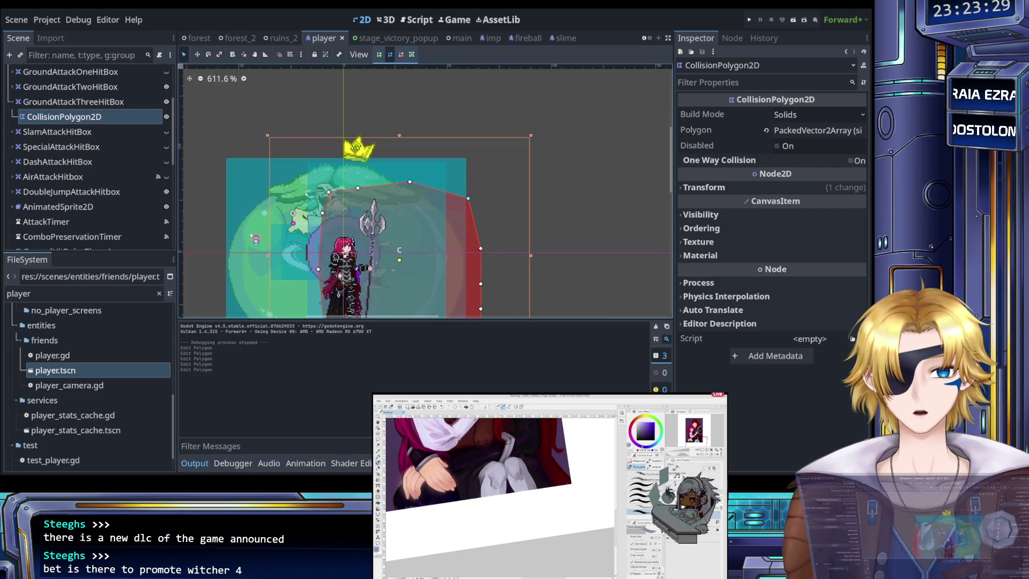
# Move the polygon's top corners down and right, then save the player scene again.
pyautogui.scroll(-2, 510, 247)
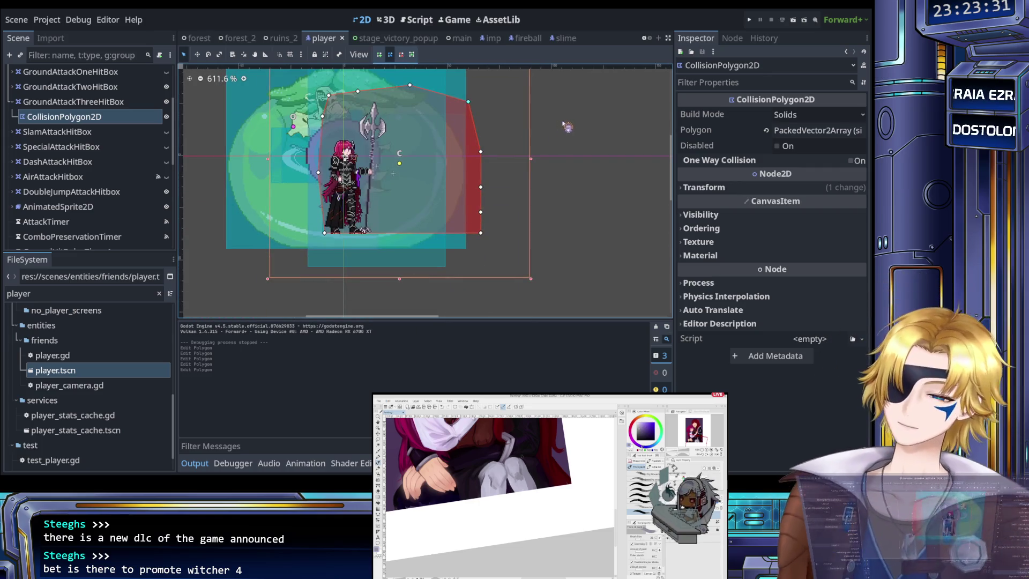
pyautogui.moveTo(322, 116); pyautogui.dragTo(331, 125)
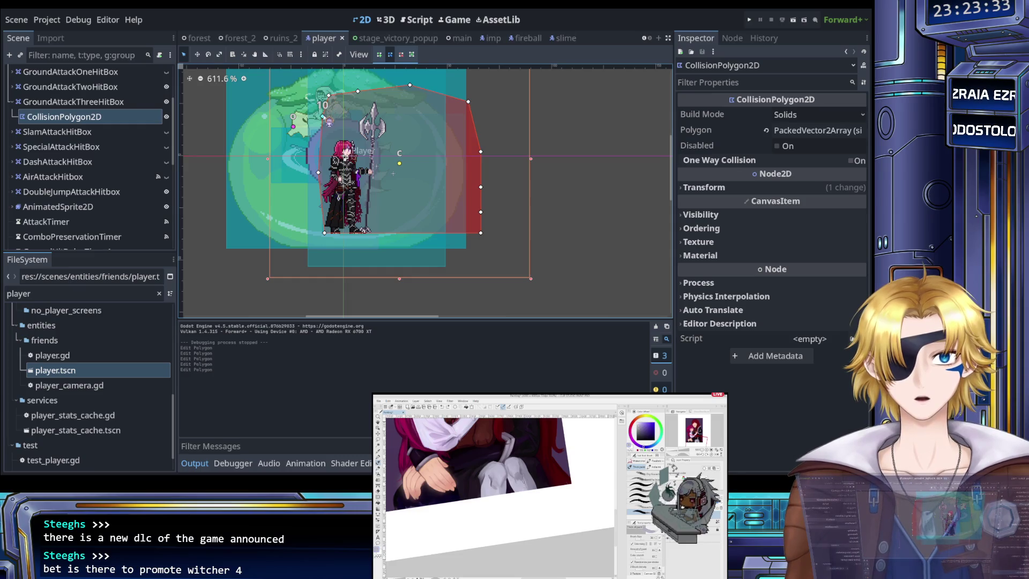
pyautogui.moveTo(357, 90)
pyautogui.mouseDown()
pyautogui.moveTo(351, 110)
pyautogui.moveTo(418, 96)
pyautogui.moveTo(481, 100)
pyautogui.mouseUp()
pyautogui.hotkey('ctrl', 's')
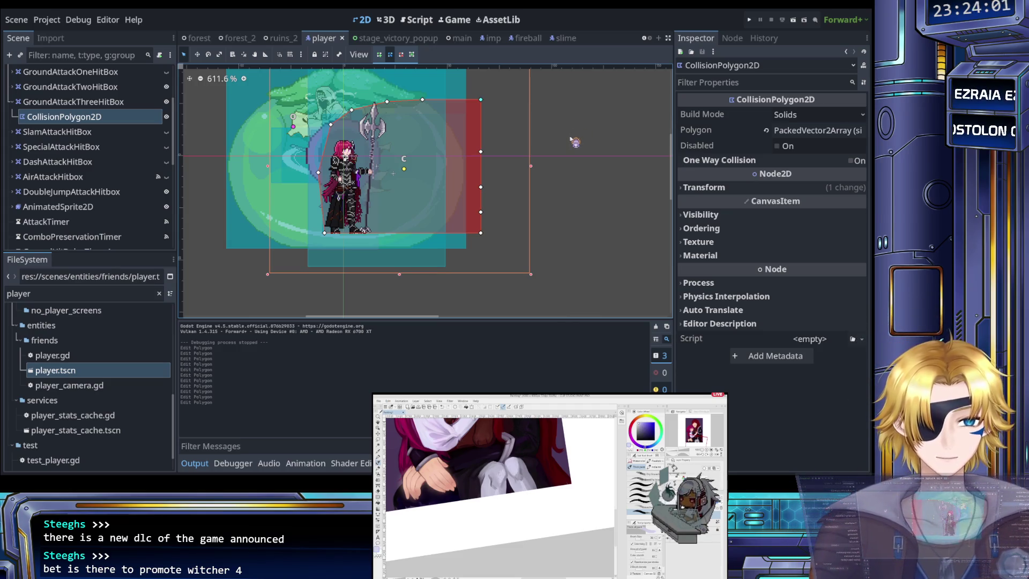
pyautogui.hotkey('ctrl', 's')
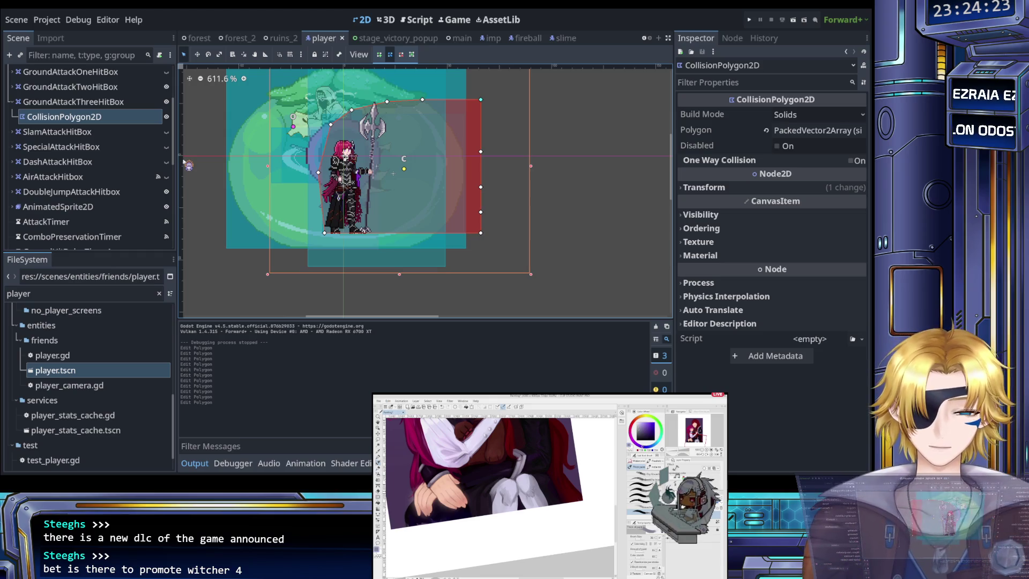
# Select SlamAttackHitBox and toggle GroundAttackOneHitBox's visibility to compare overlays, leaving it hidden.
pyautogui.click(111, 134)
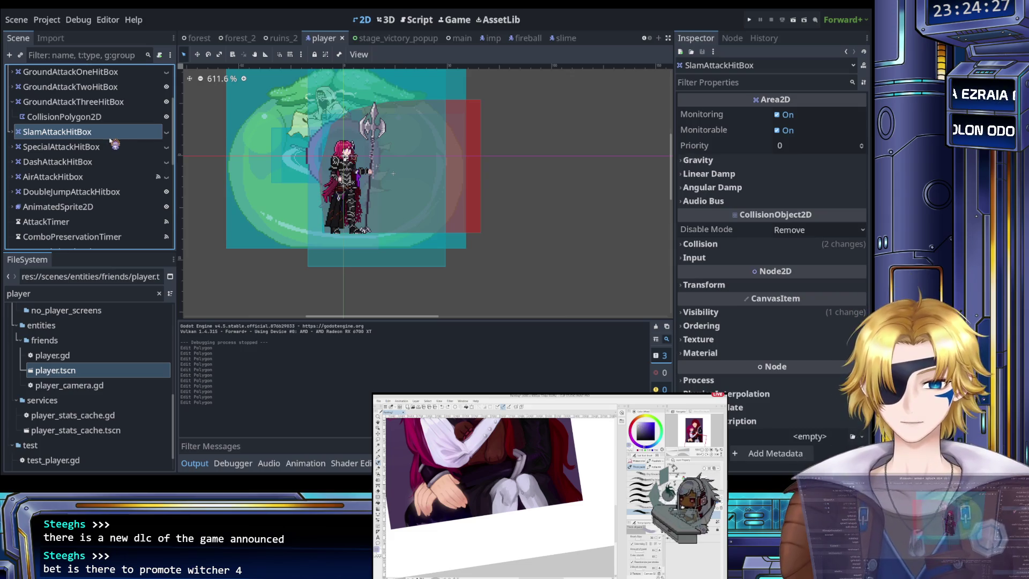
pyautogui.scroll(3, 114, 144)
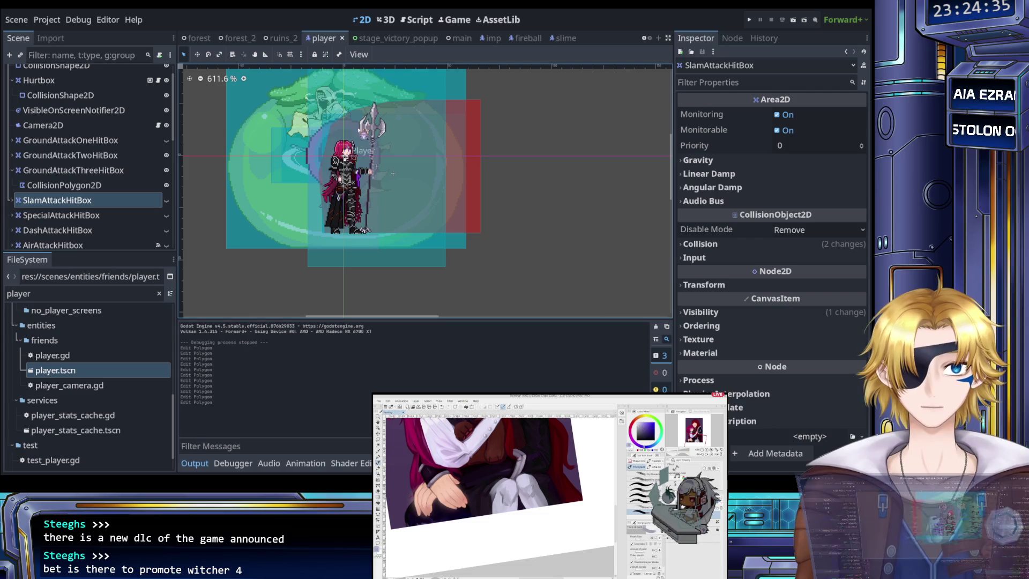
pyautogui.click(168, 143)
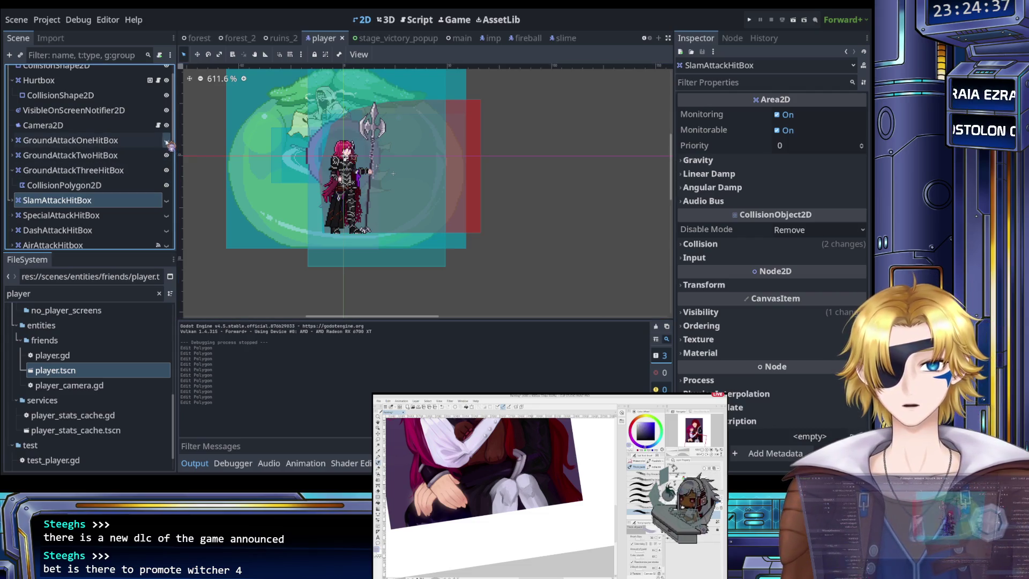
pyautogui.click(166, 141)
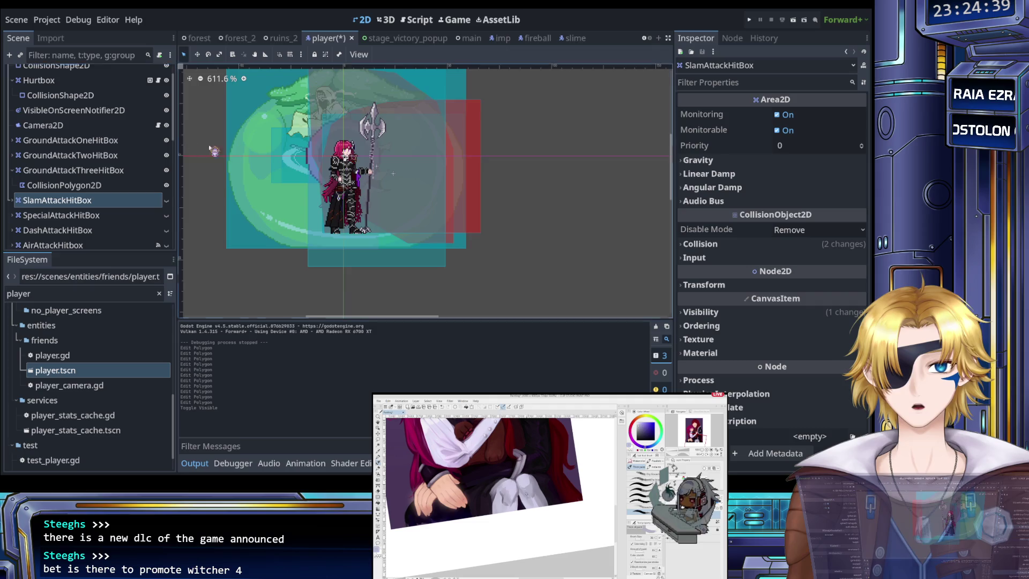
pyautogui.scroll(-1, 404, 193)
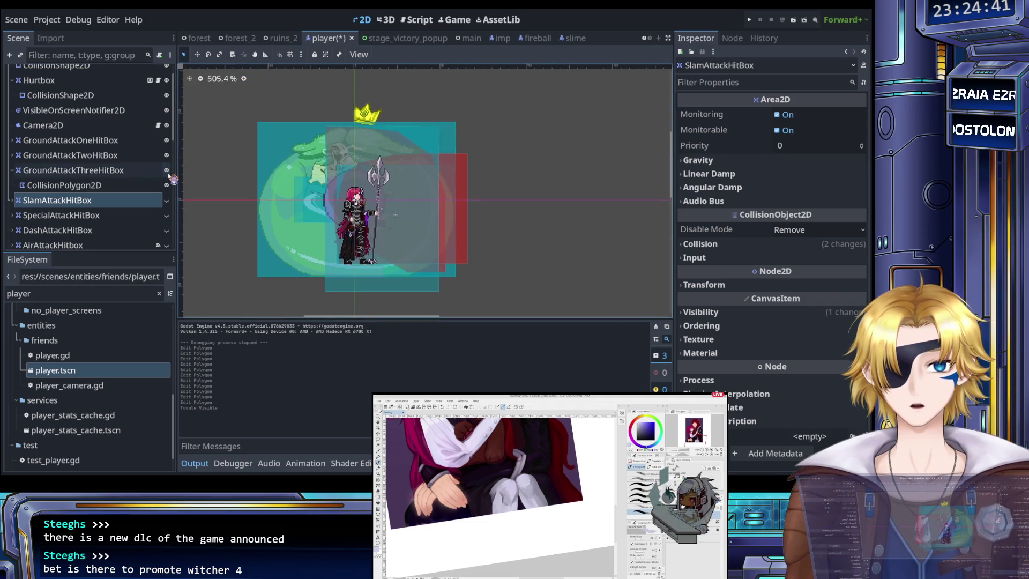
pyautogui.click(168, 144)
pyautogui.click(168, 143)
pyautogui.click(168, 143)
pyautogui.click(167, 143)
pyautogui.click(168, 143)
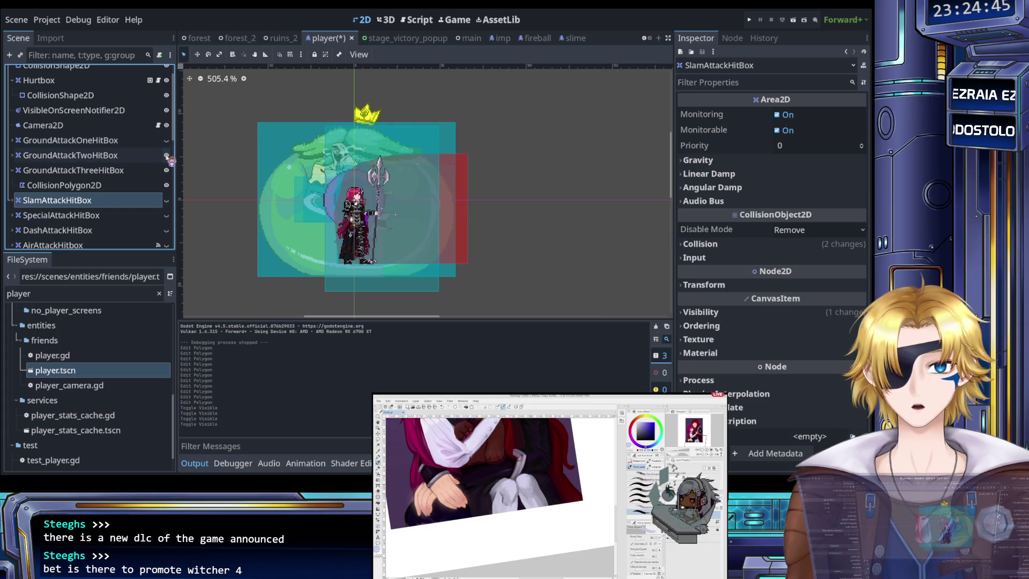
# Toggle GroundAttackTwo and Three hitbox visibility, then select GroundAttackTwoHitBox's CollisionShape2D.
pyautogui.click(168, 156)
pyautogui.click(167, 156)
pyautogui.click(167, 157)
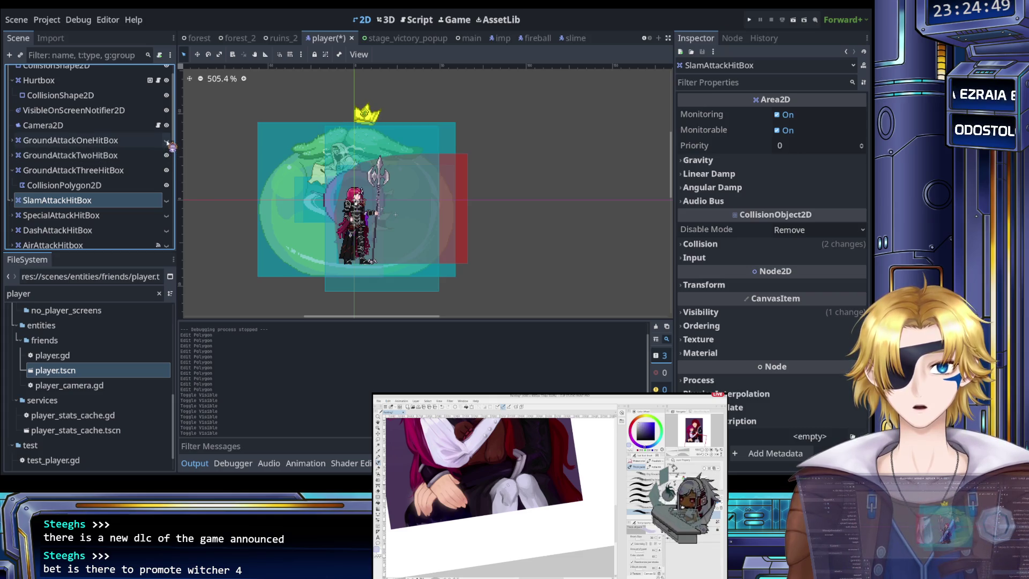
pyautogui.click(167, 141)
pyautogui.click(167, 142)
pyautogui.click(167, 156)
pyautogui.click(167, 142)
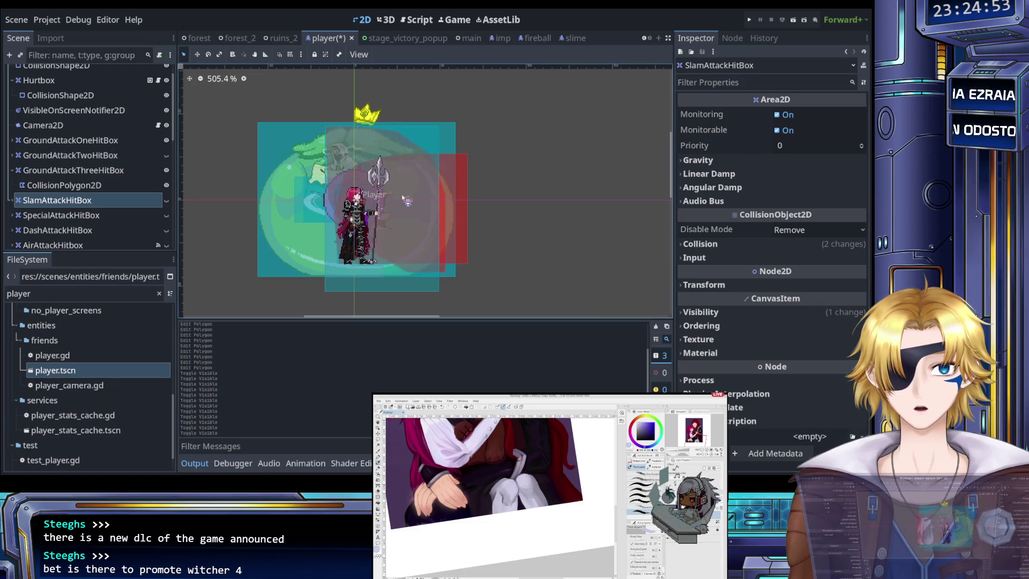
pyautogui.click(167, 155)
pyautogui.click(167, 171)
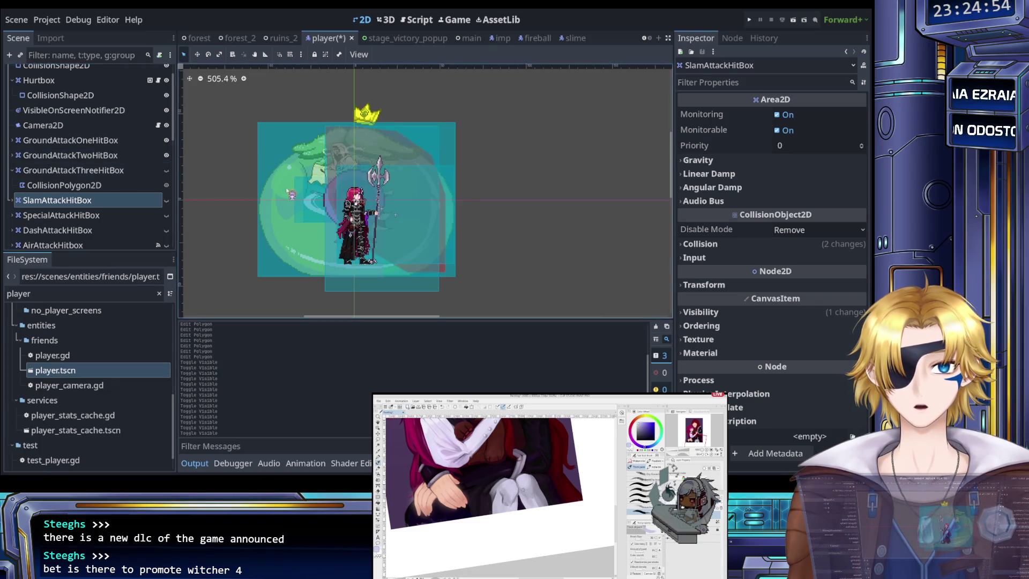
pyautogui.click(167, 171)
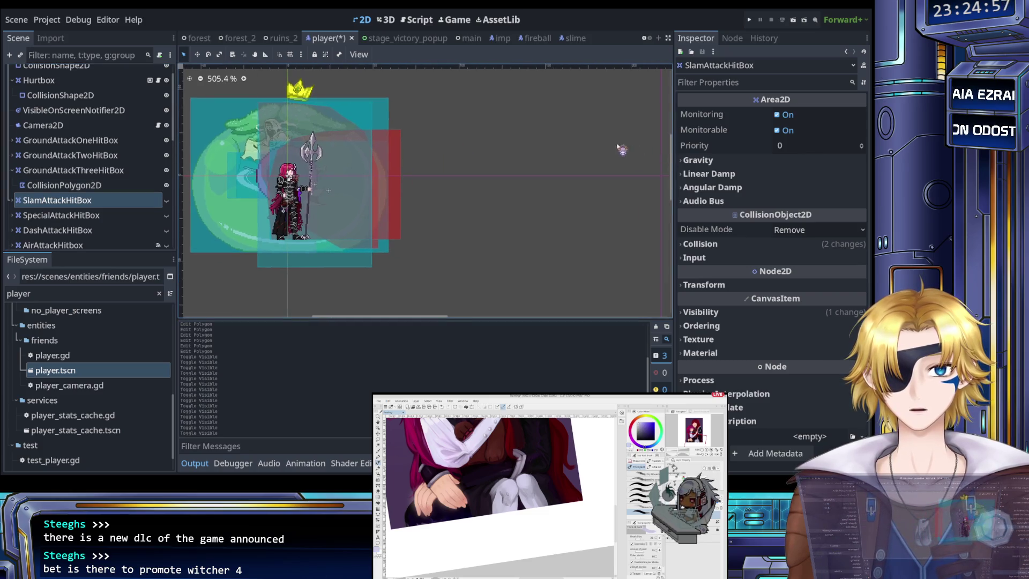
pyautogui.click(12, 156)
pyautogui.click(59, 170)
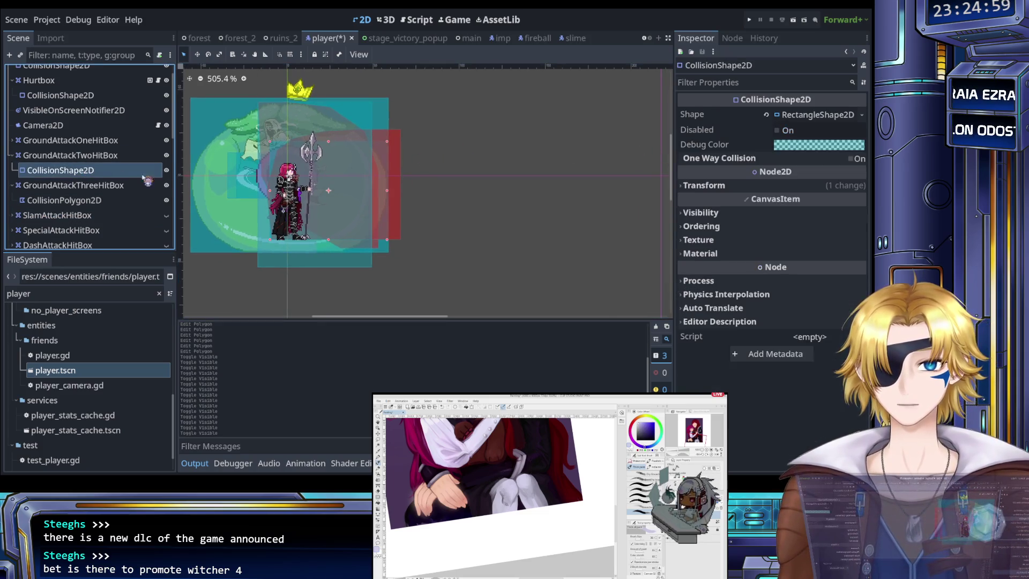
# Widen the second ground attack's rectangle hitbox slightly to the right and save player.tscn.
pyautogui.scroll(4, 339, 174)
pyautogui.moveTo(336, 174); pyautogui.dragTo(346, 177)
pyautogui.scroll(-5, 356, 196)
pyautogui.hotkey('ctrl', 's')
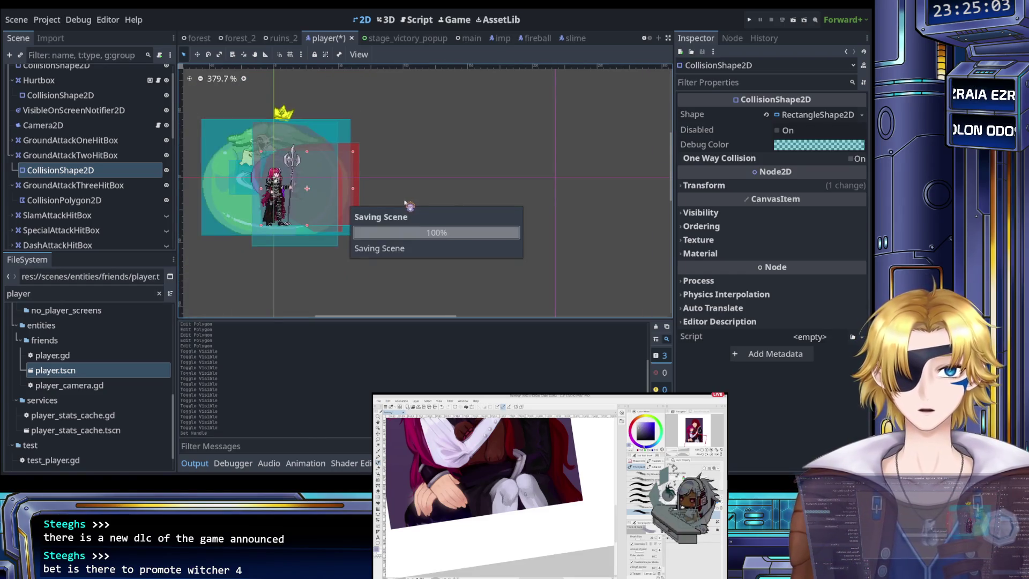
# Recenter the view on the character, save again and relaunch the game.
pyautogui.moveTo(429, 199); pyautogui.dragTo(490, 189)
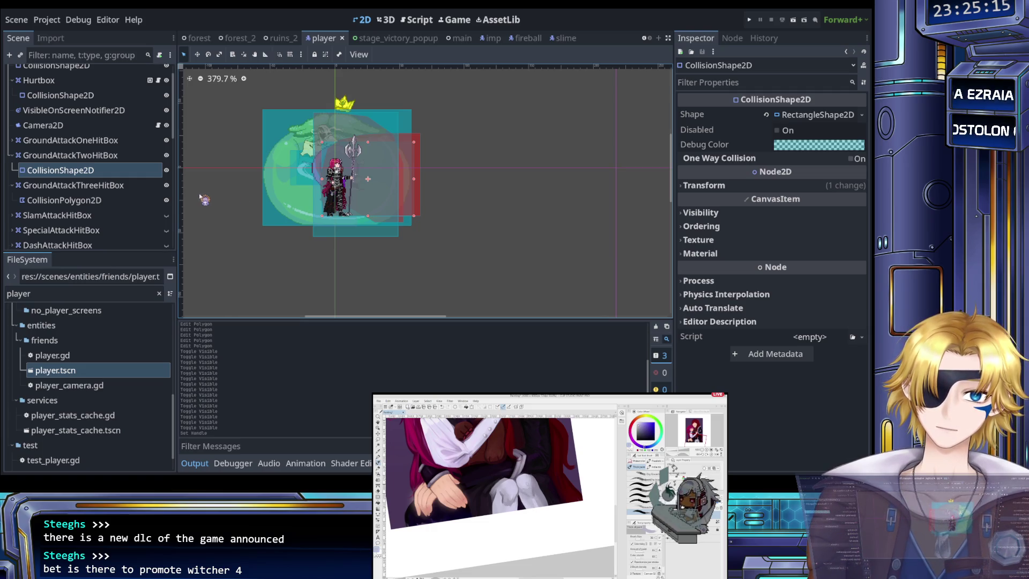
pyautogui.hotkey('ctrl', 's')
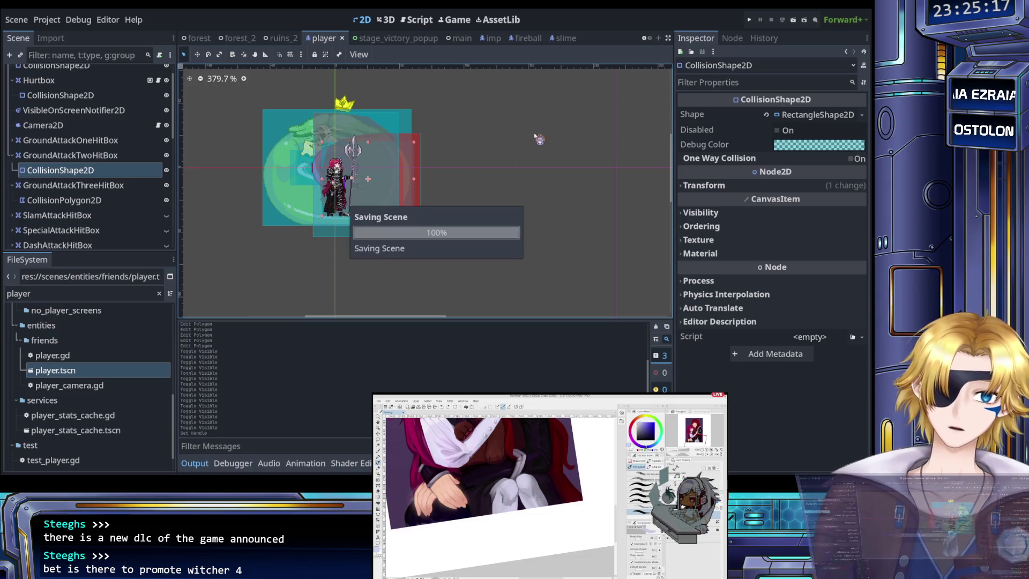
pyautogui.click(752, 20)
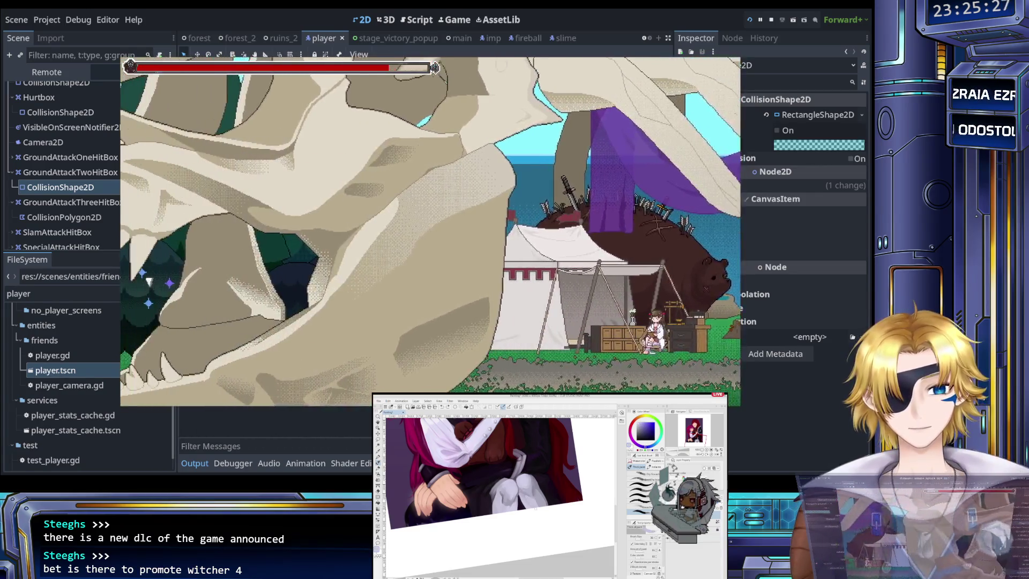
# Load Shaded Woods from the level list and attack the slime boss repeatedly with X.
pyautogui.press('Escape')
pyautogui.press('Down')
pyautogui.press('Return')
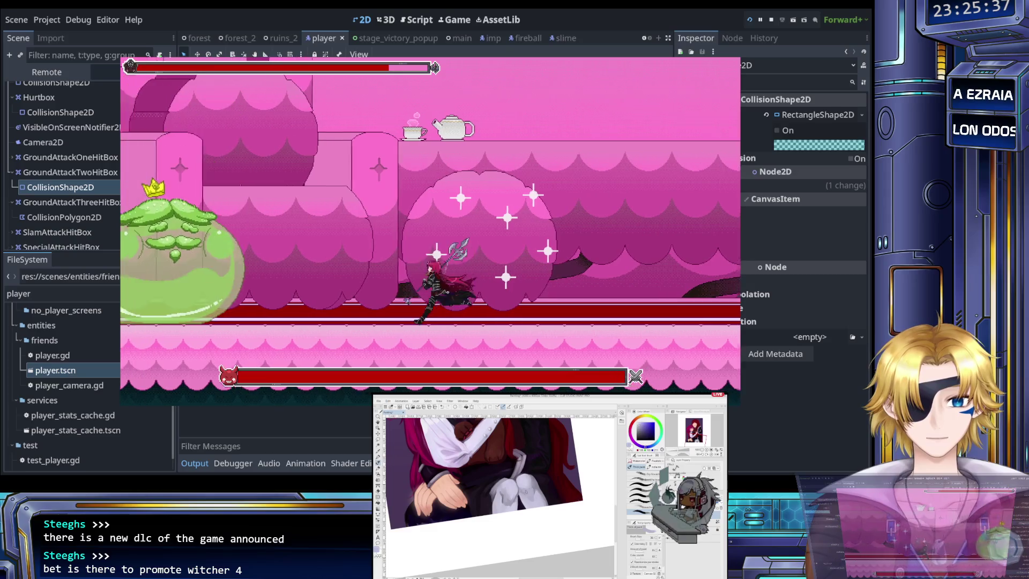
pyautogui.press('Left')
pyautogui.press('x')
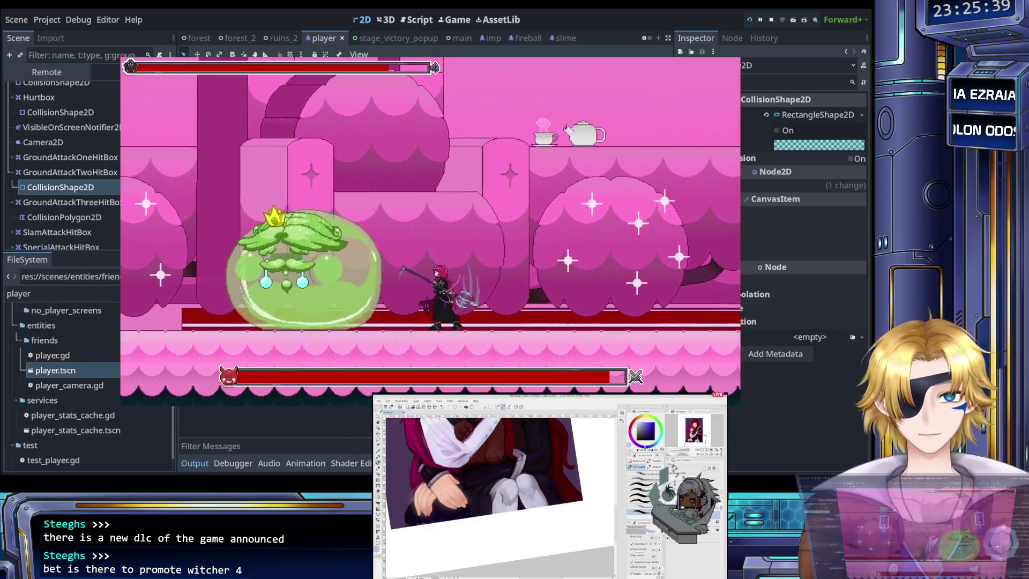
pyautogui.press('x')
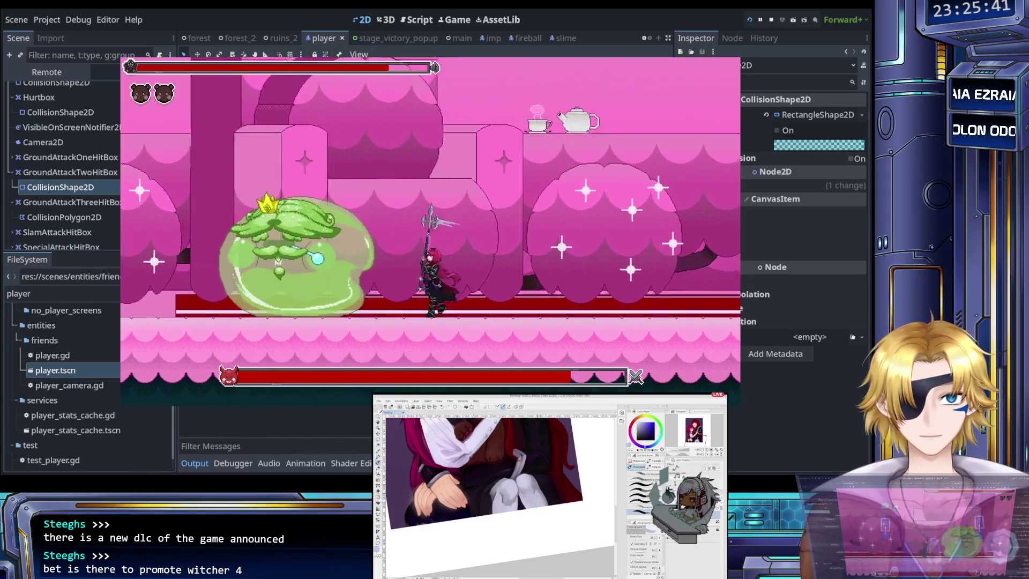
pyautogui.press('x')
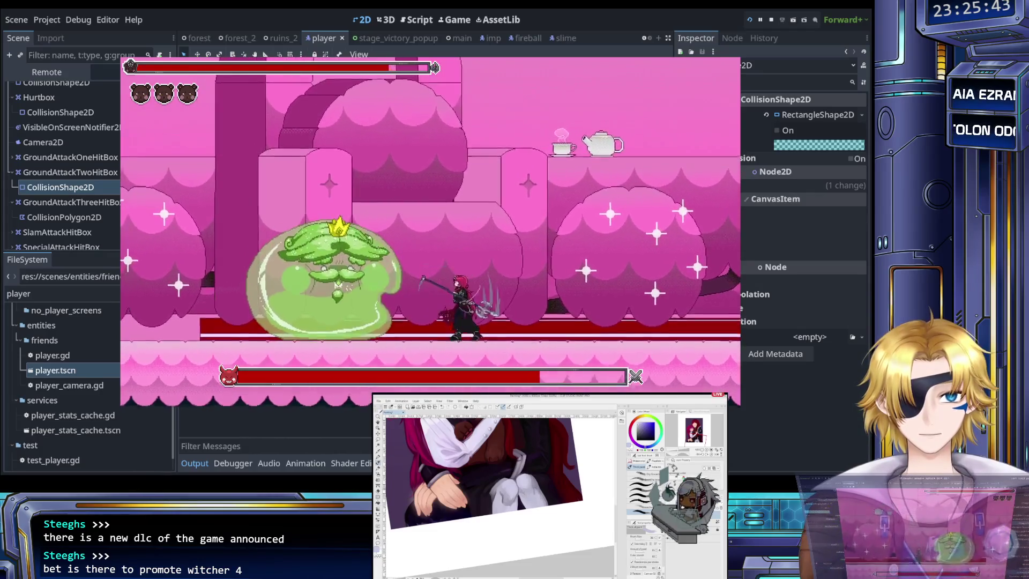
pyautogui.press('x')
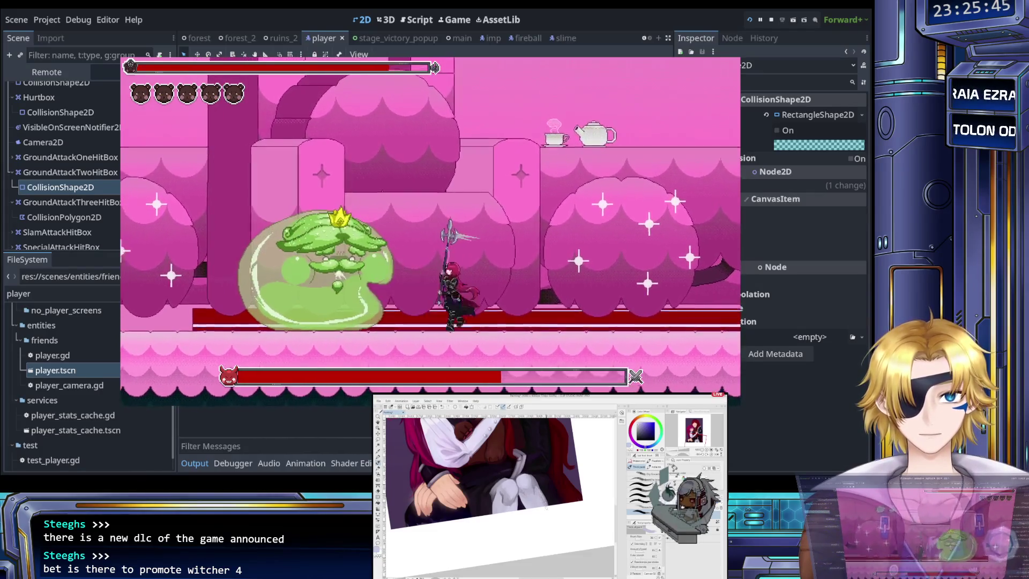
# Move right past the slime boss and keep slashing it with X.
pyautogui.press('x')
pyautogui.press('Right')
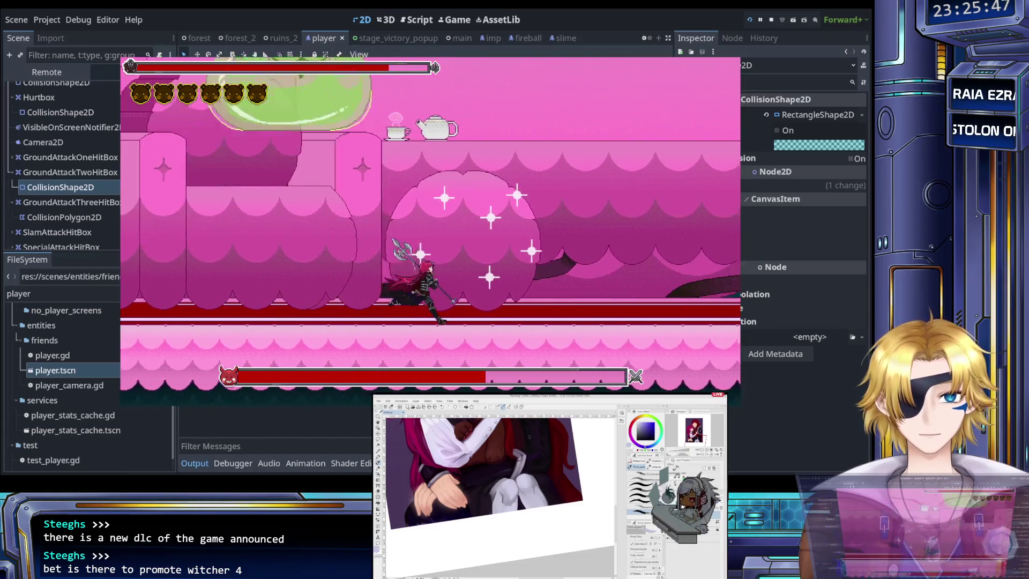
pyautogui.press('Right')
pyautogui.press('x')
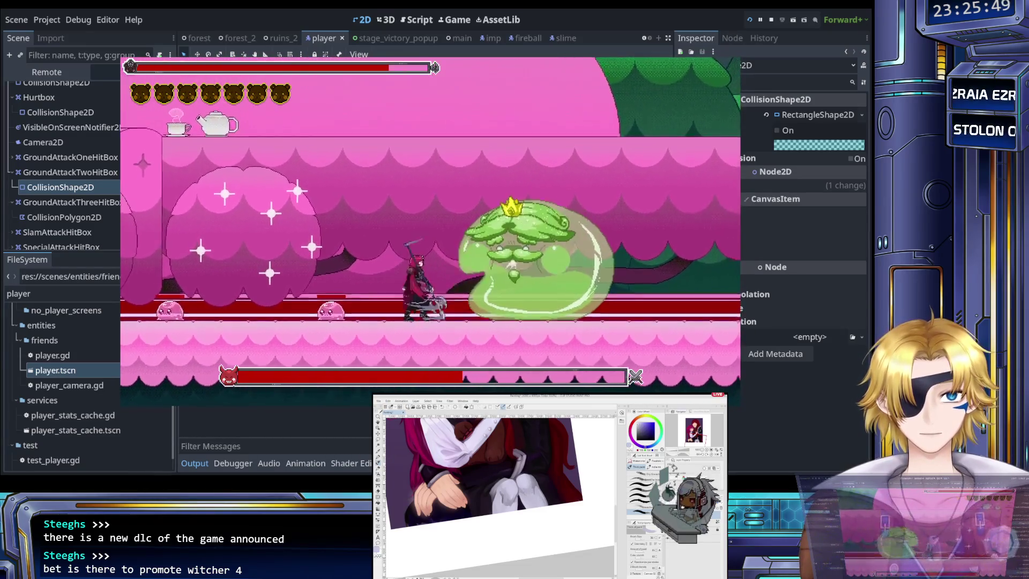
pyautogui.press('x')
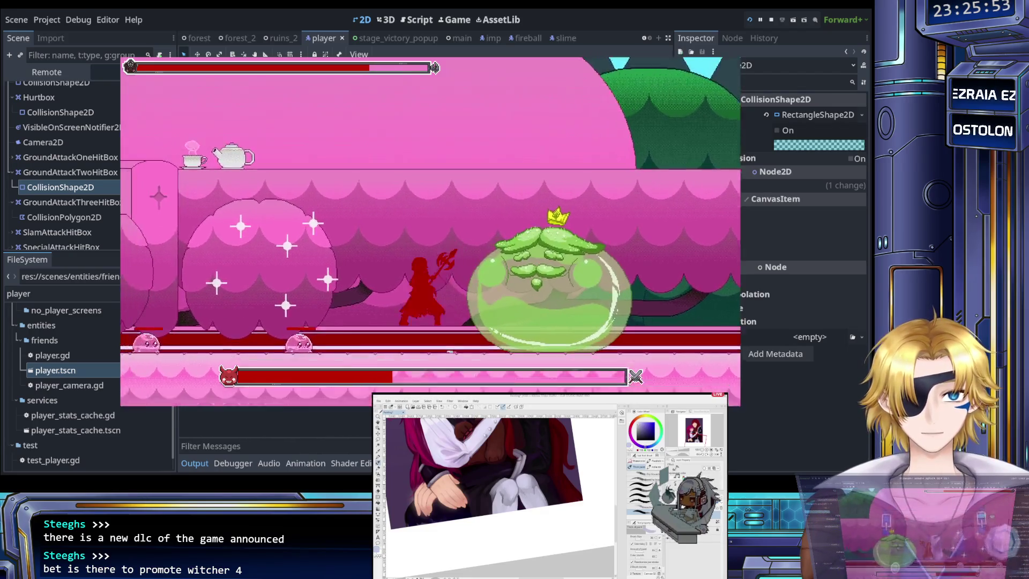
pyautogui.press('Right')
pyautogui.press('x')
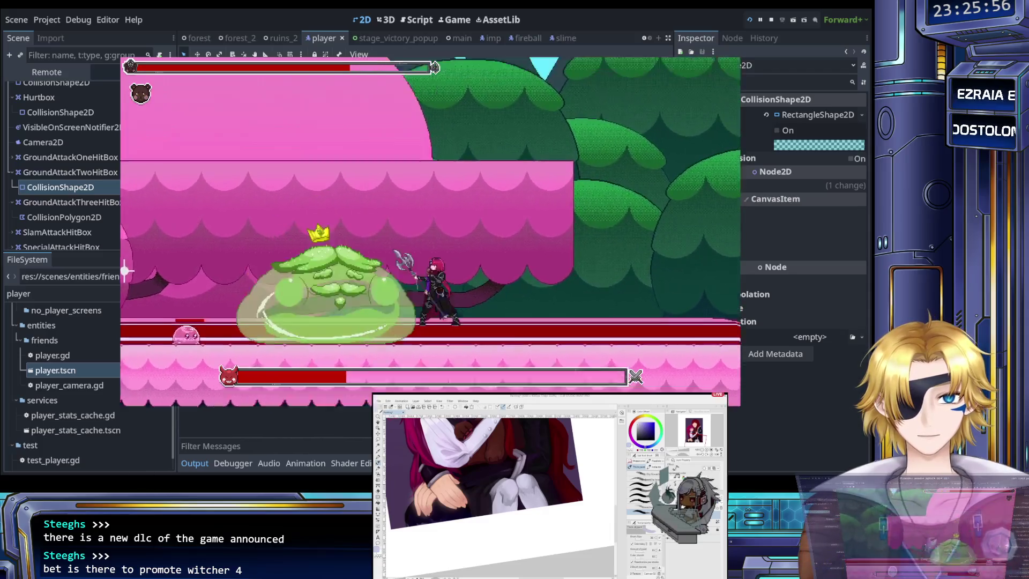
pyautogui.press('x')
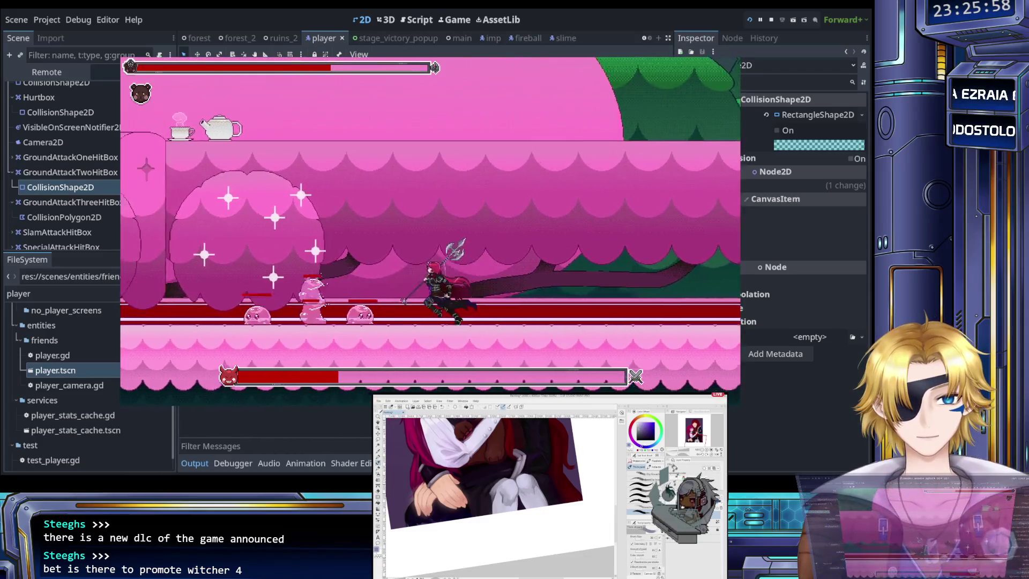
# Run back left and land the final hits until the boss is defeated.
pyautogui.press('Left')
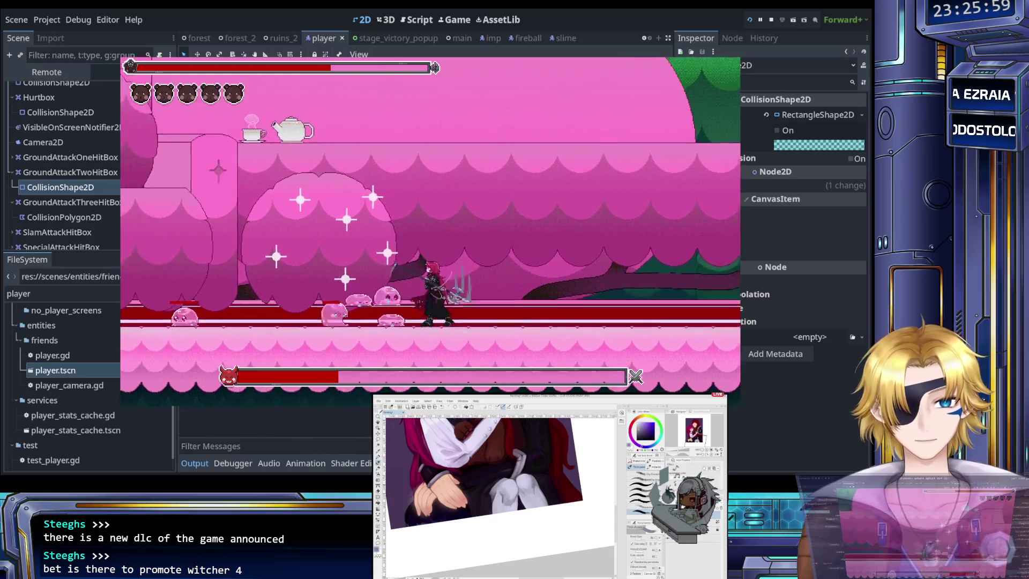
pyautogui.press('x')
pyautogui.press('Left')
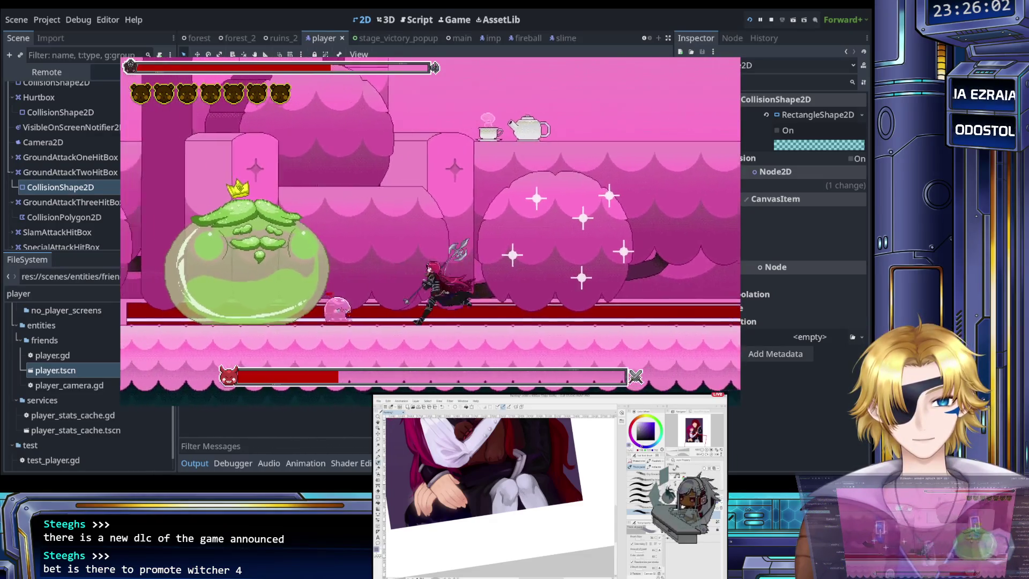
pyautogui.press('Left')
pyautogui.press('x')
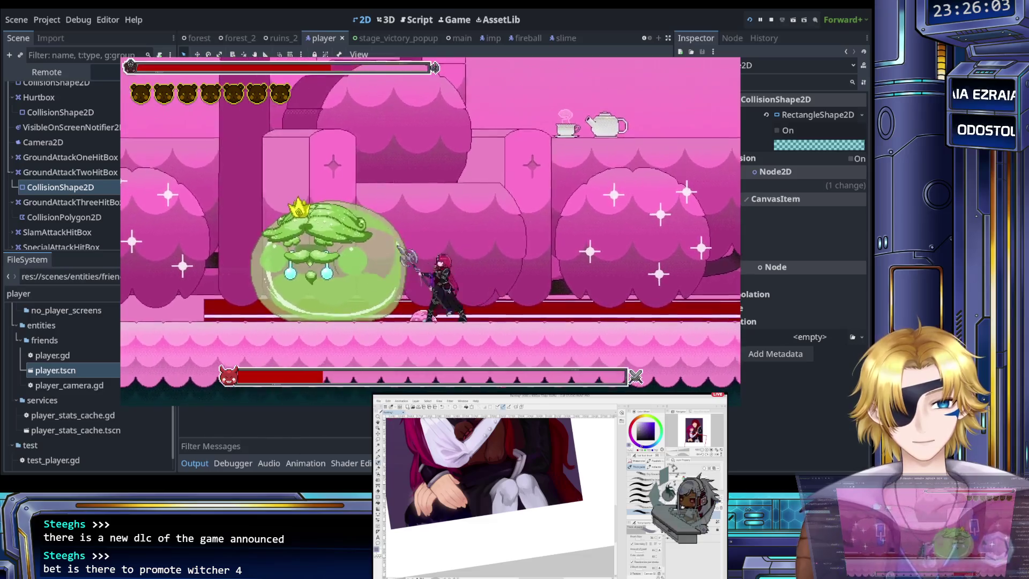
pyautogui.press('x')
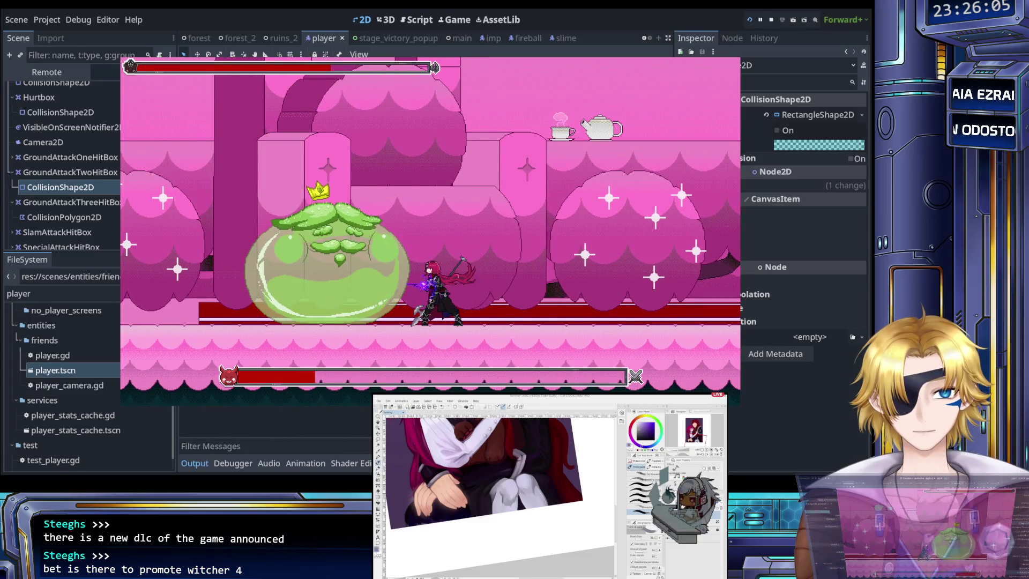
pyautogui.press('Right')
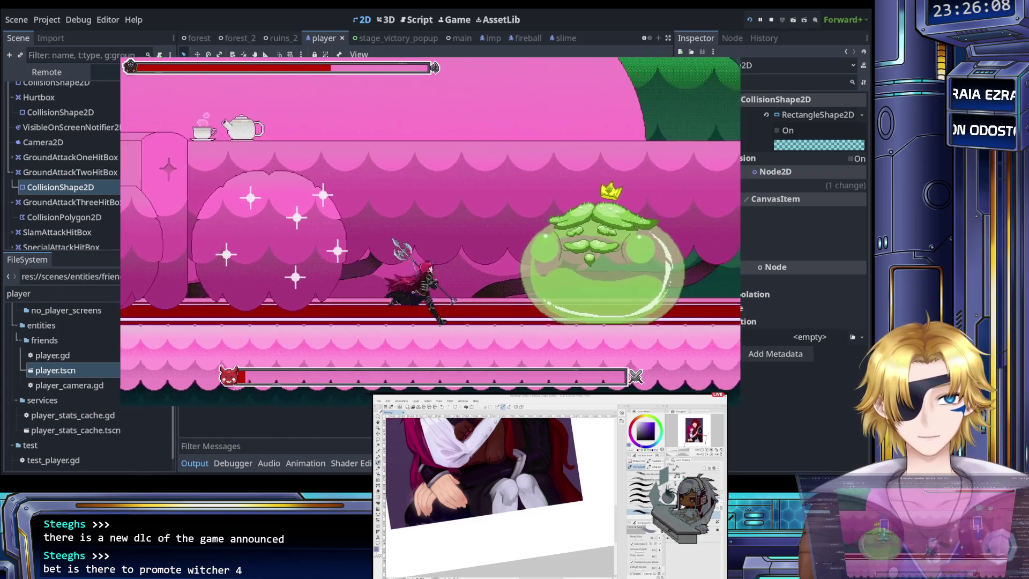
pyautogui.press('x')
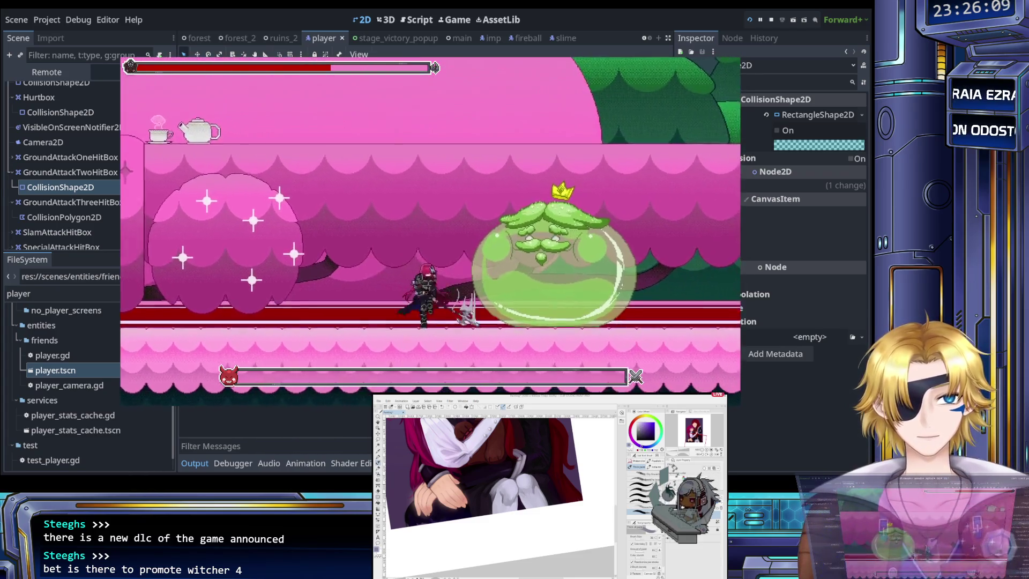
pyautogui.press('Left')
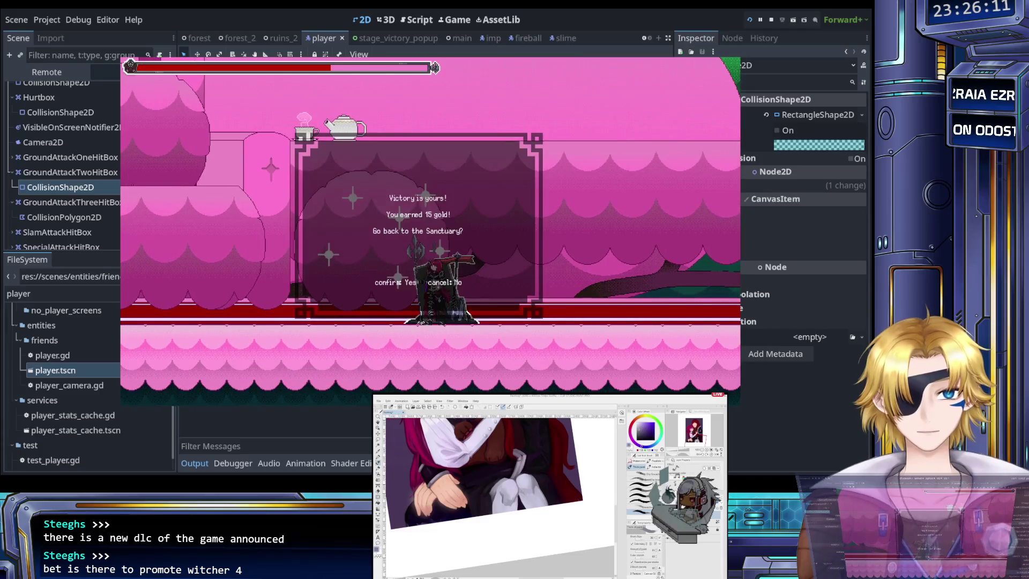
# Accept the boss victory, skip the camp dialogue, and start The Castle from stage select.
pyautogui.press('Return')
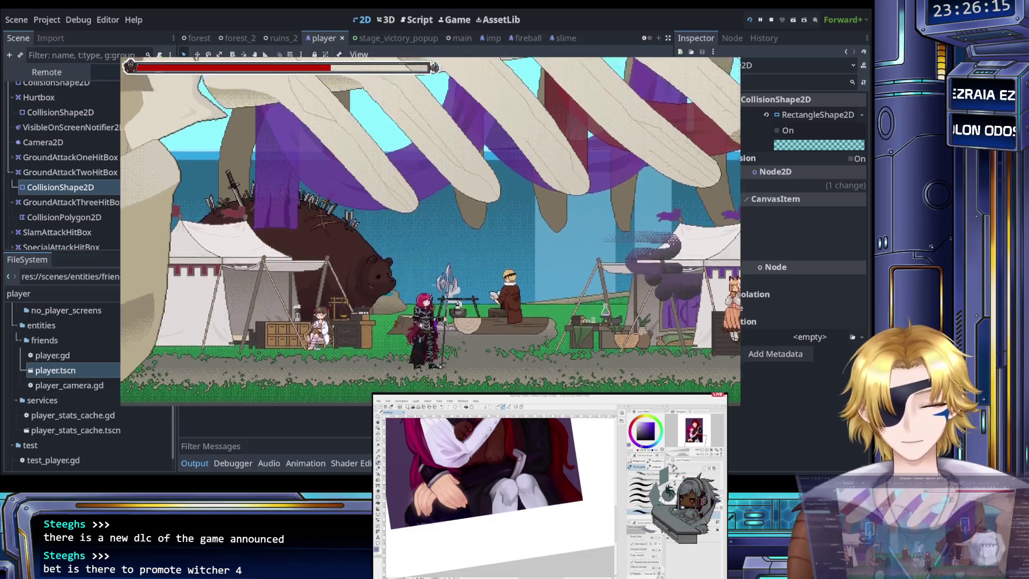
pyautogui.press('Return')
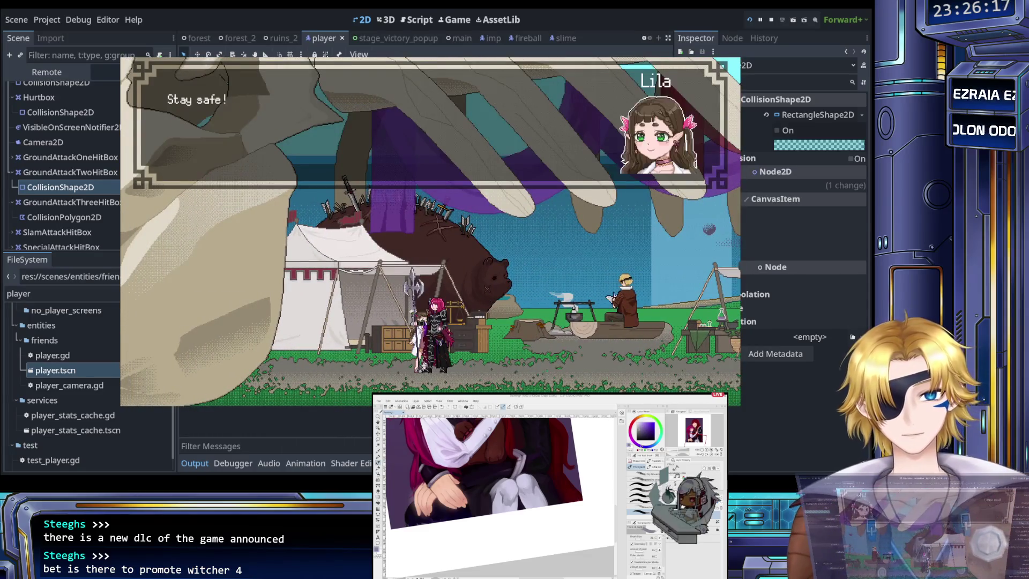
pyautogui.press('Return')
pyautogui.press('Left')
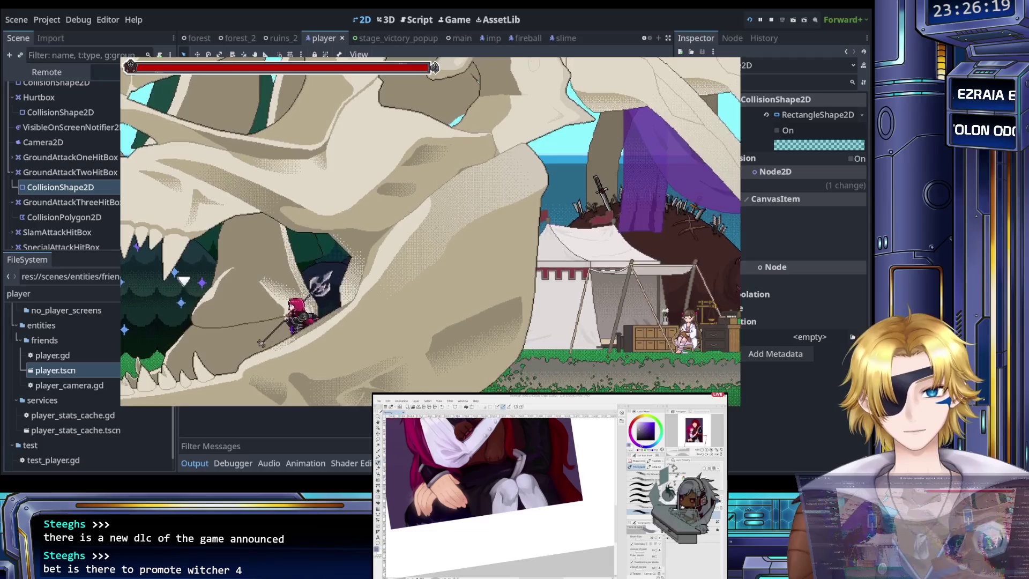
pyautogui.press('Return')
pyautogui.press('Down')
pyautogui.press('Return')
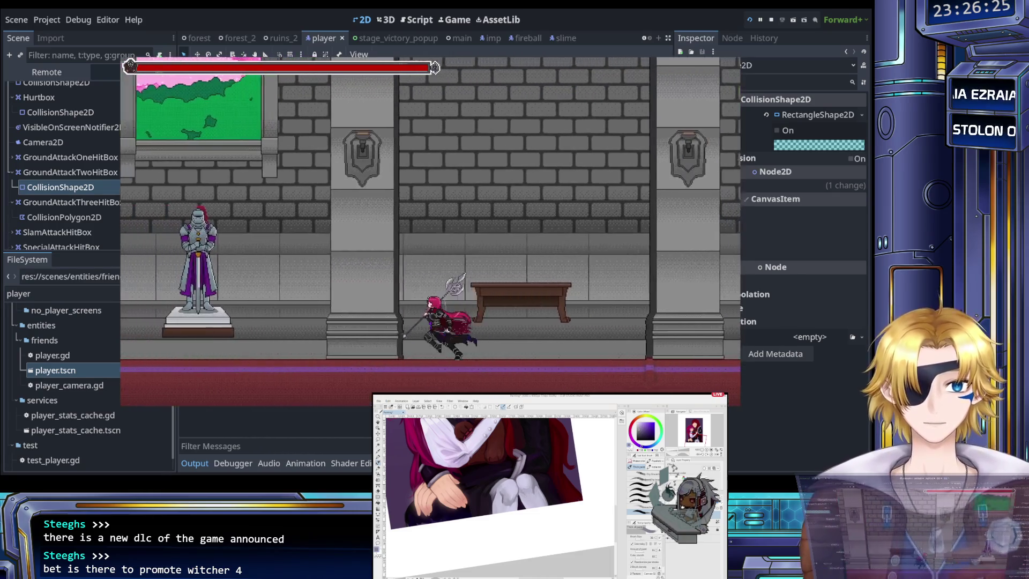
# Run left and right through the castle hall, attacking the knights.
pyautogui.press('Right')
pyautogui.press('Right')
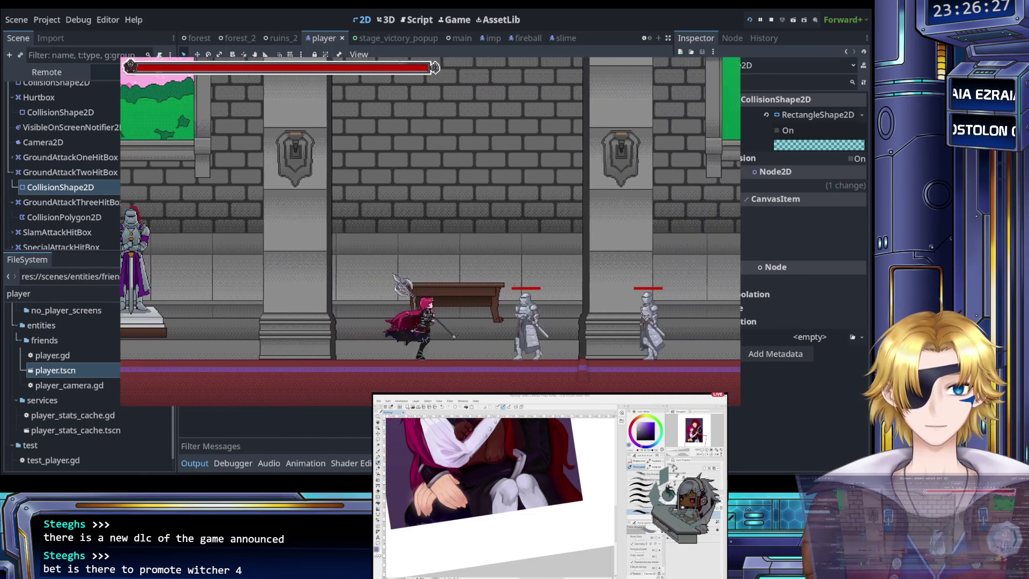
pyautogui.press('Right')
pyautogui.press('Right')
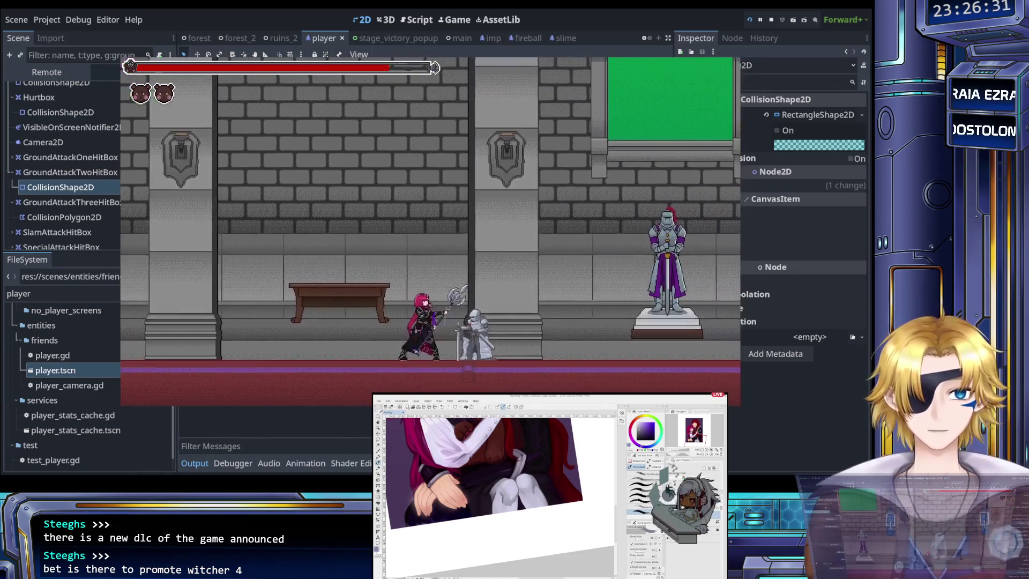
pyautogui.press('Left')
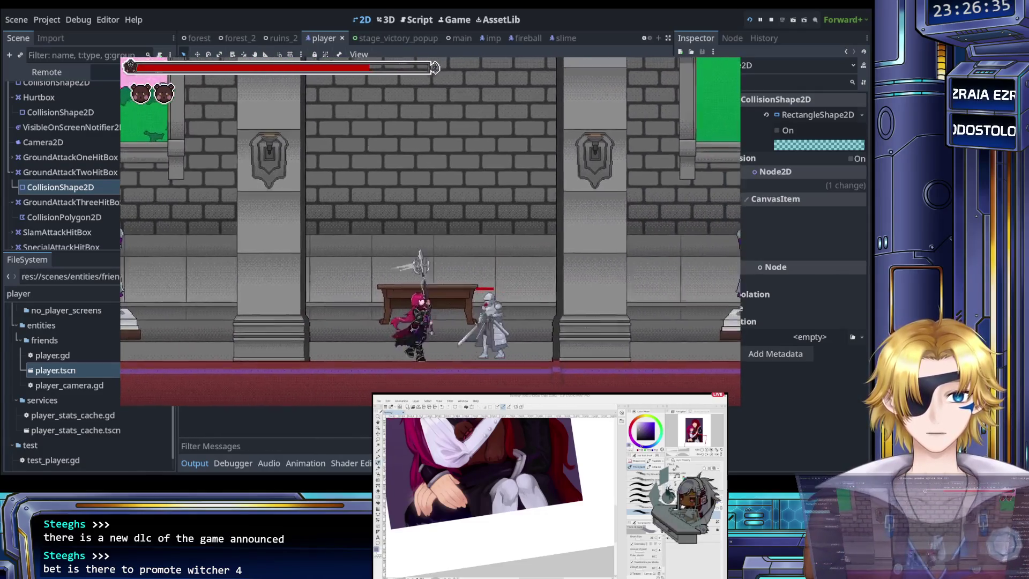
pyautogui.press('Right')
pyautogui.press('Left')
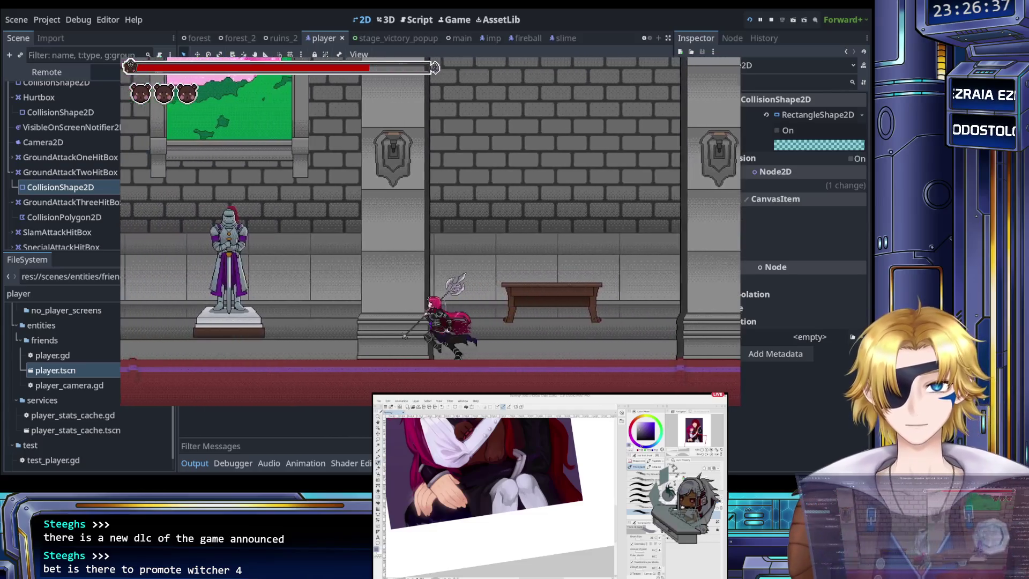
pyautogui.press('Left')
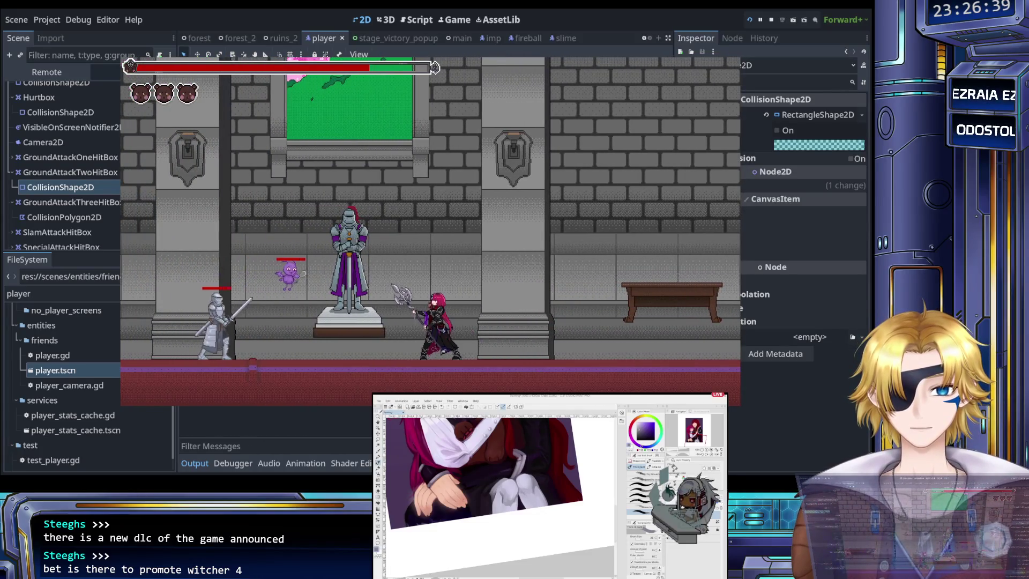
pyautogui.press('Right')
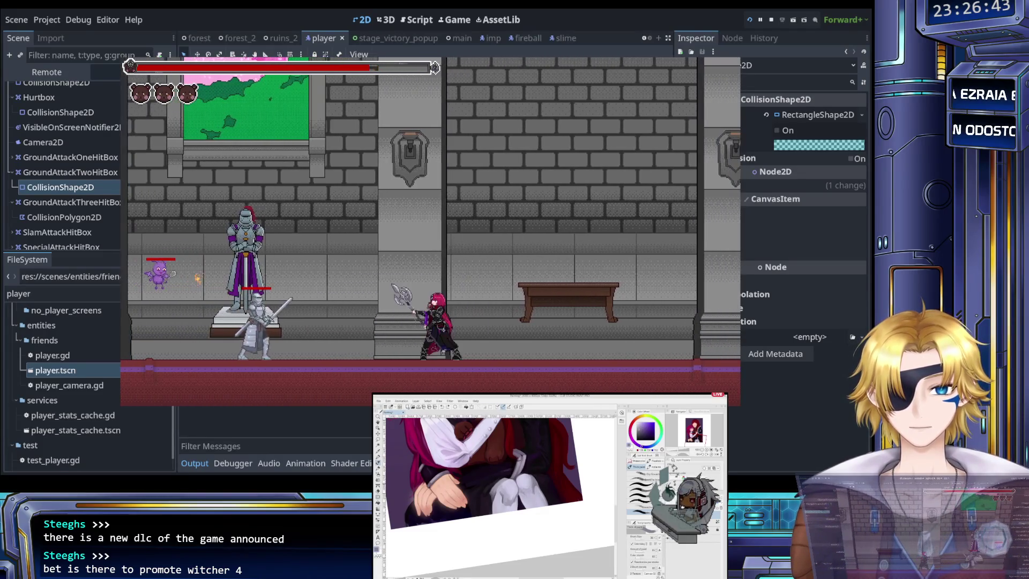
pyautogui.press('Right')
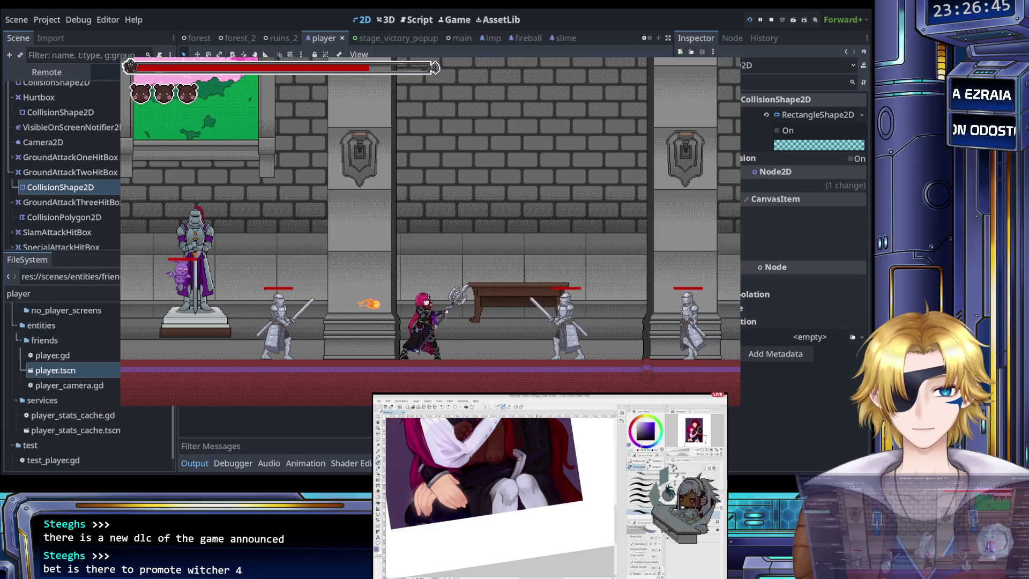
pyautogui.press('Left')
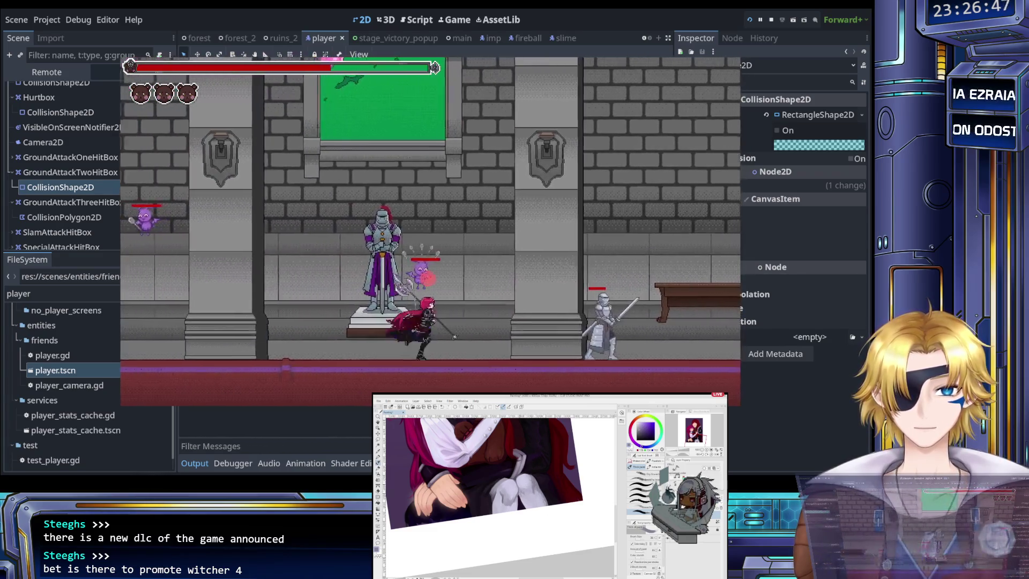
pyautogui.press('Right')
pyautogui.press('Left')
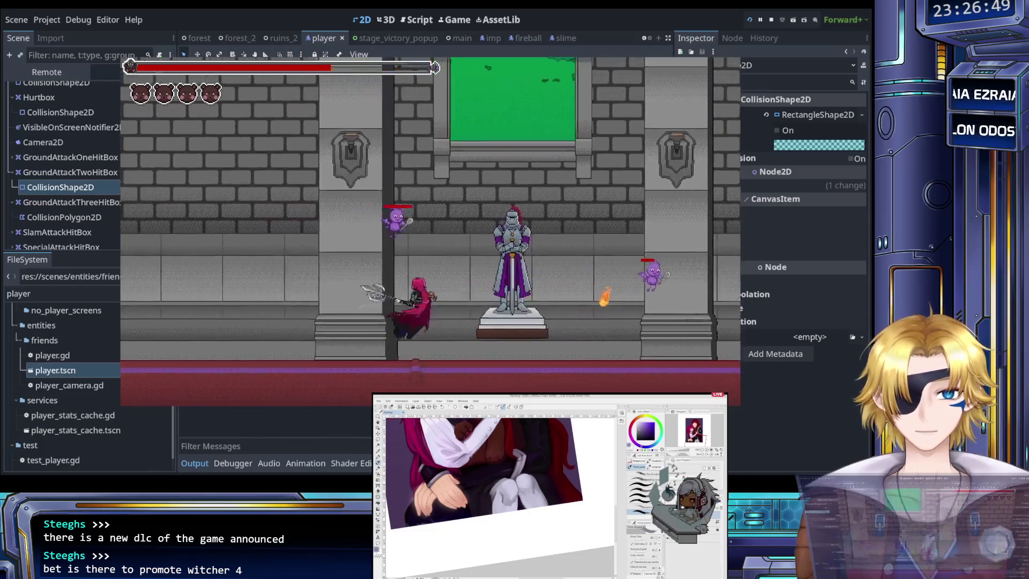
# Jump-attack the flying enemies, then accept the castle victory popup.
pyautogui.press('Right')
pyautogui.press('Right')
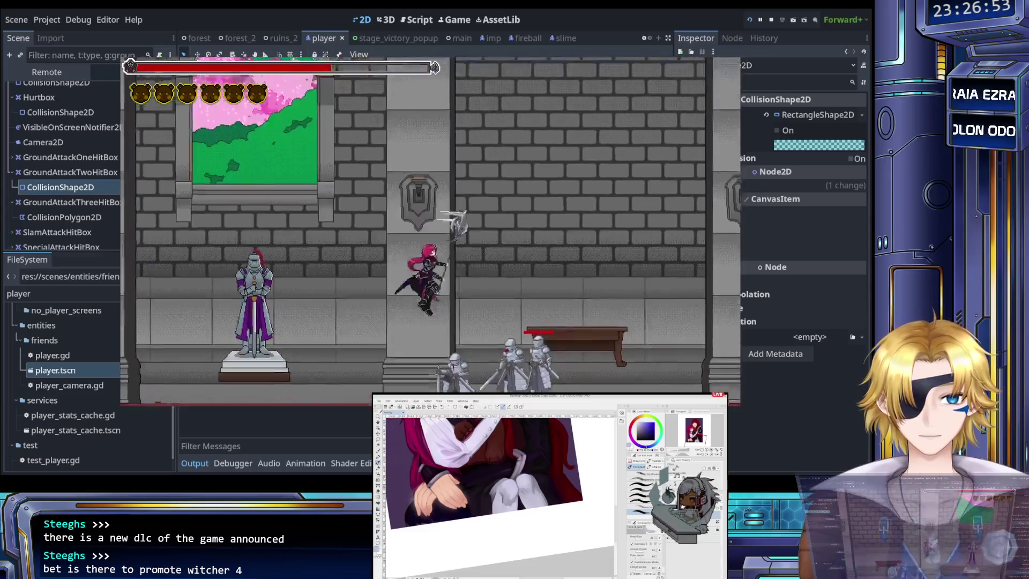
pyautogui.press('space')
pyautogui.press('Right')
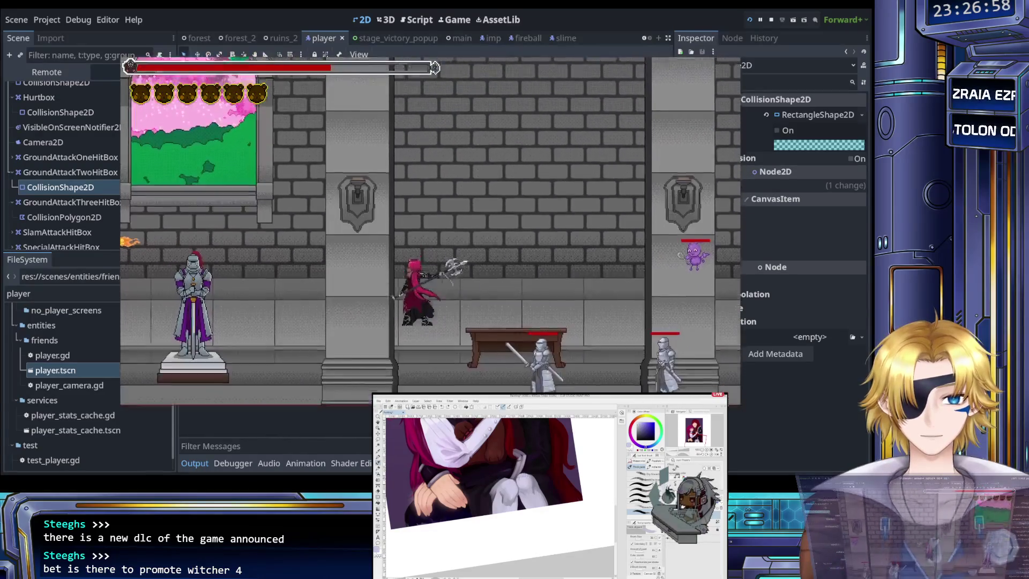
pyautogui.press('space')
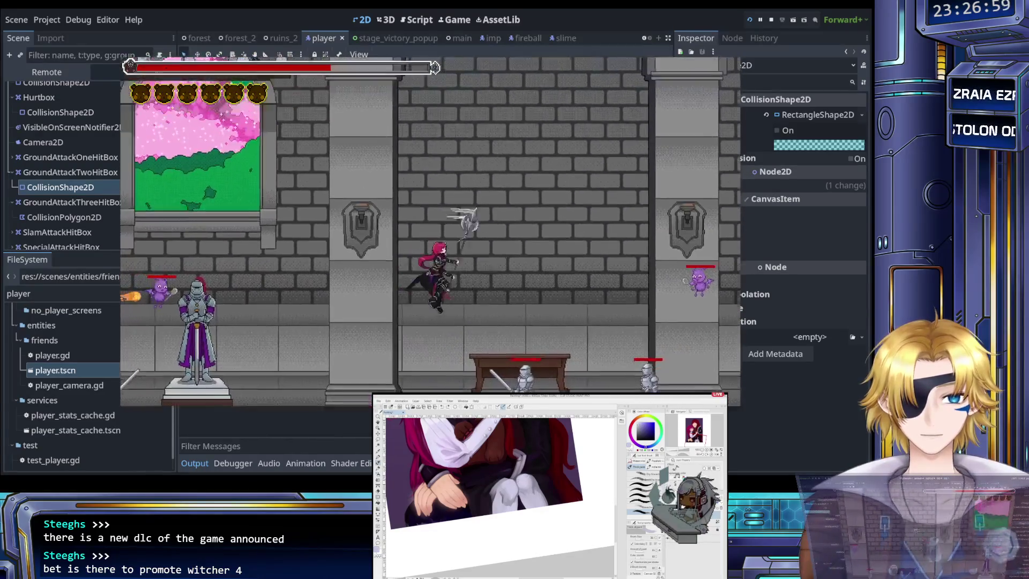
pyautogui.press('space')
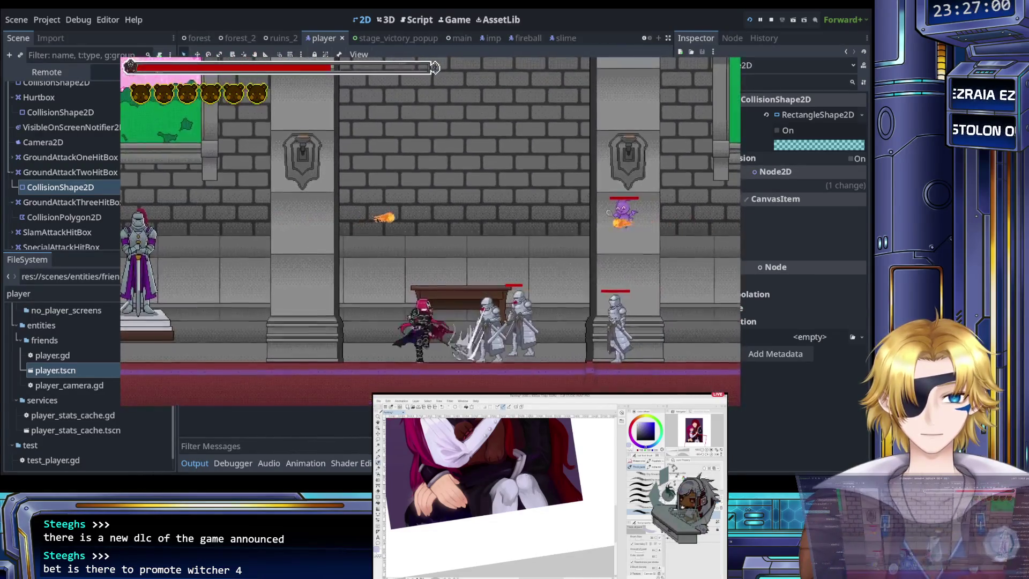
pyautogui.press('space')
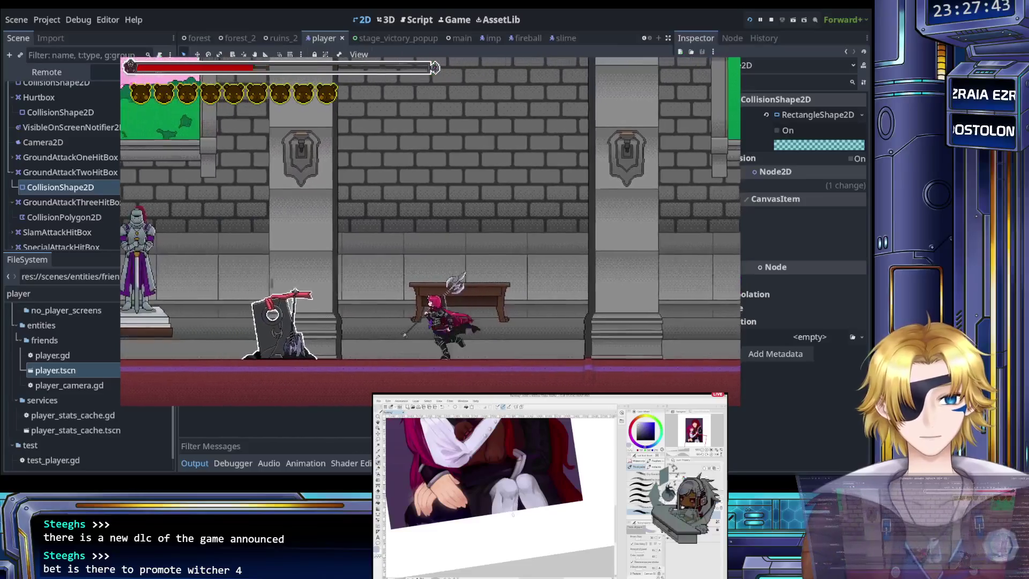
pyautogui.press('Return')
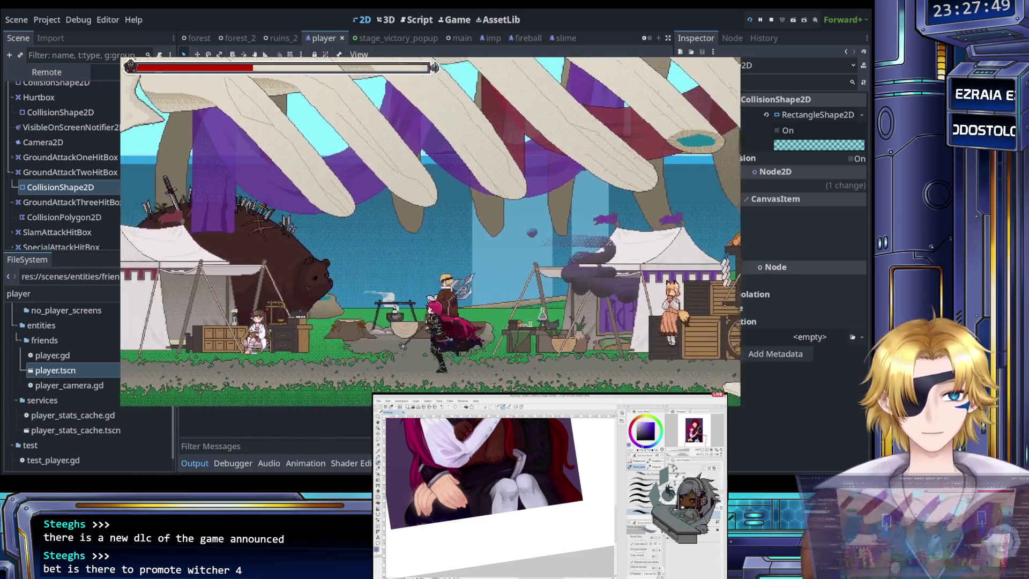
pyautogui.press('Left')
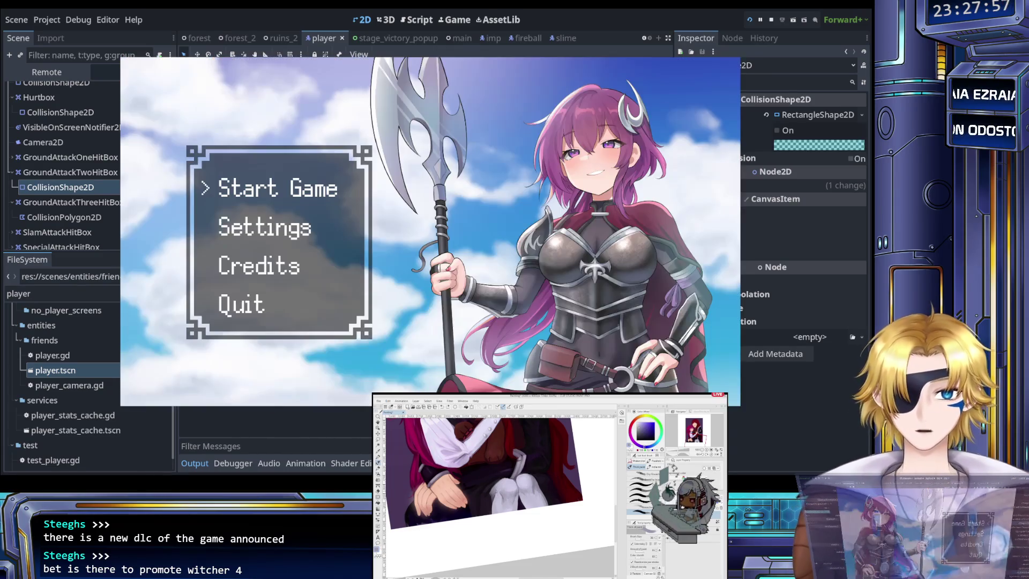
pyautogui.click(242, 304)
pyautogui.press('Return')
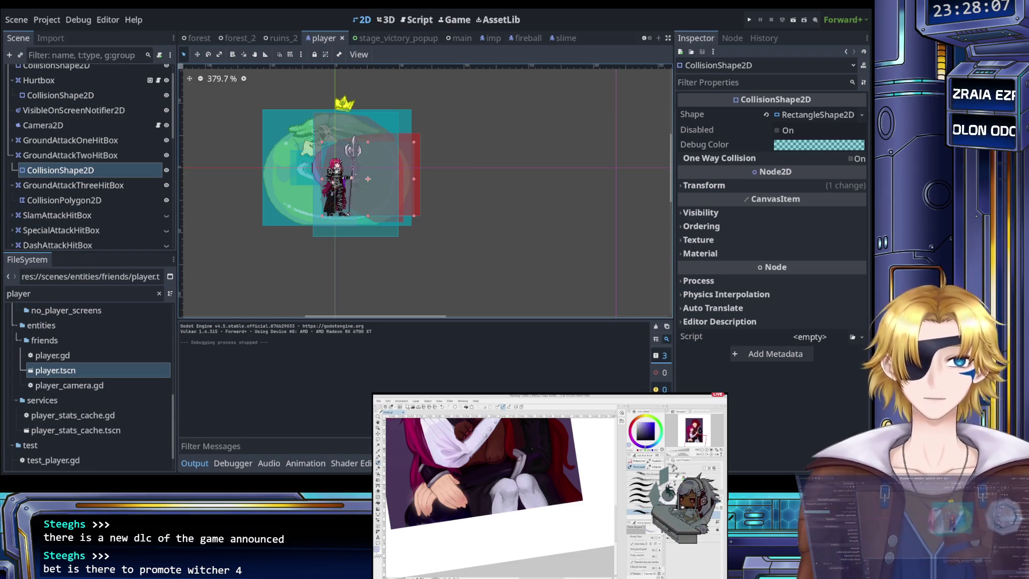
pyautogui.click(68, 293)
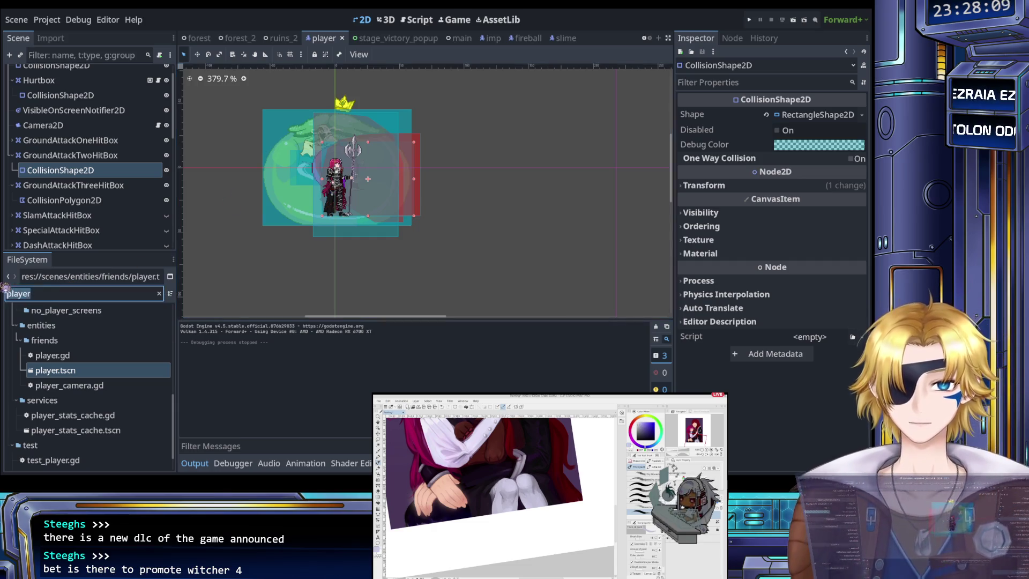
# Filter FileSystem for TODO, open TODO.md and mark the line 38 task with [X].
pyautogui.write('TODO')
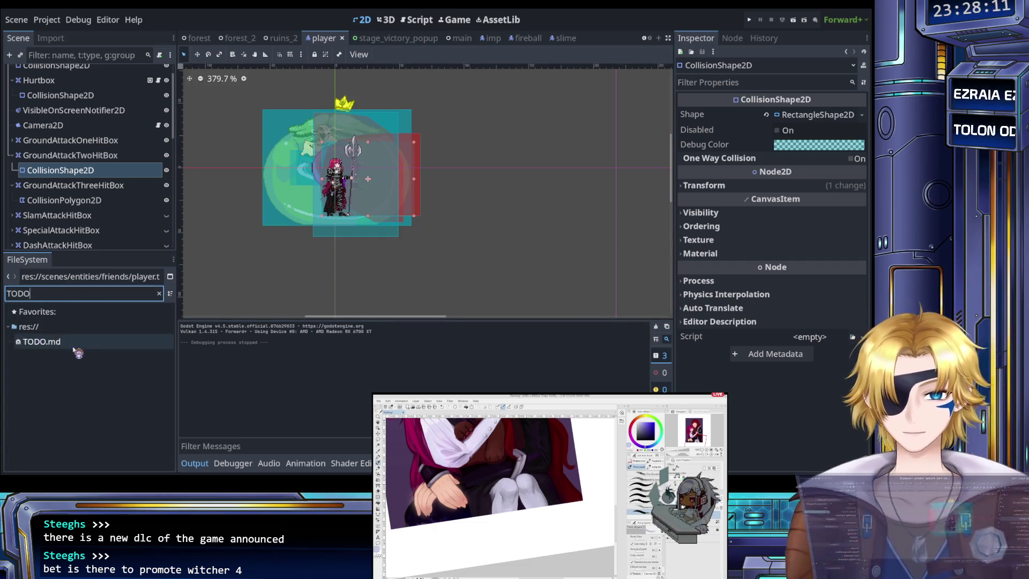
pyautogui.doubleClick(81, 346)
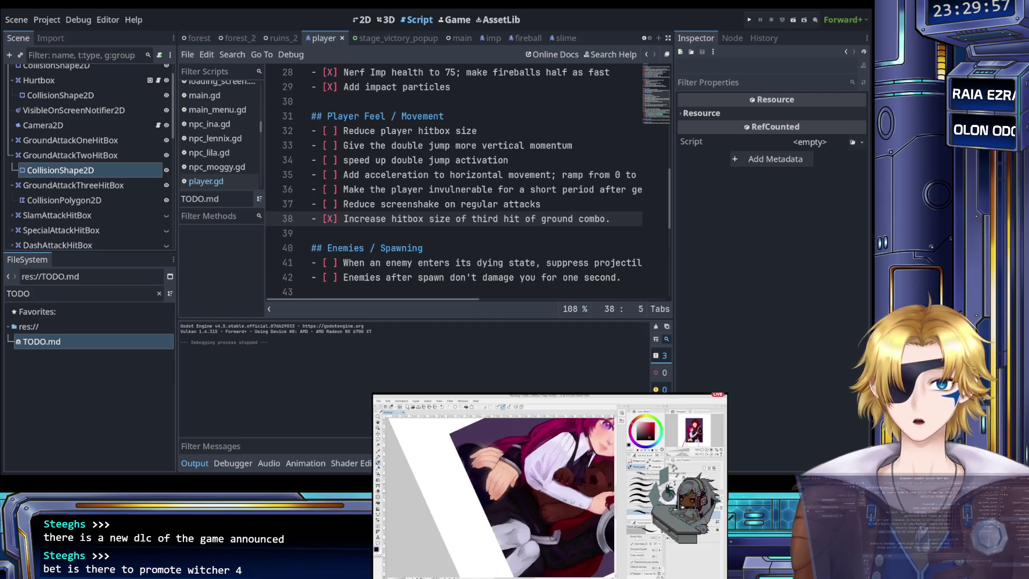
pyautogui.click(382, 160)
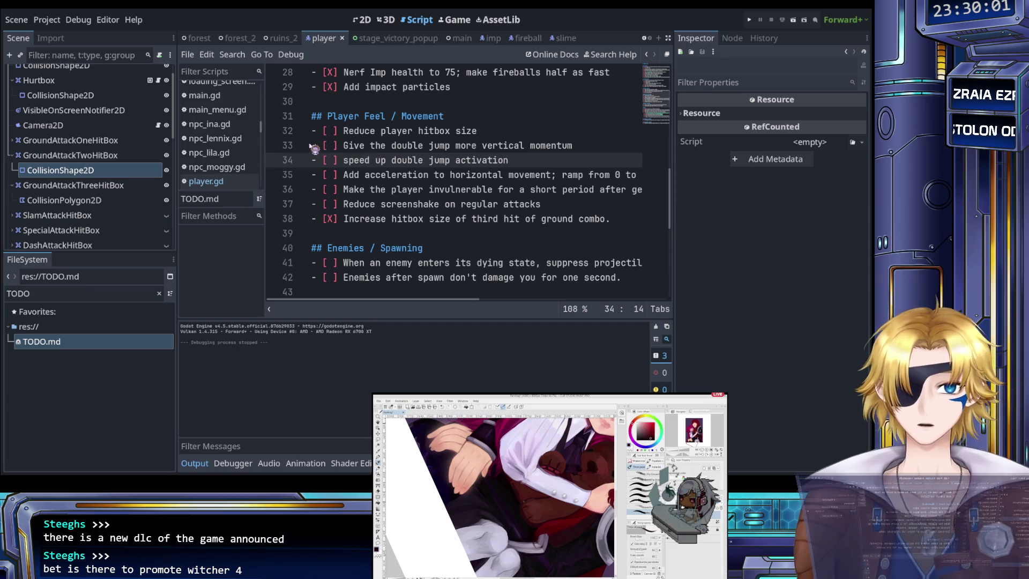
# Filter FileSystem for player and open the player.gd script.
pyautogui.doubleClick(57, 293)
pyautogui.write('player')
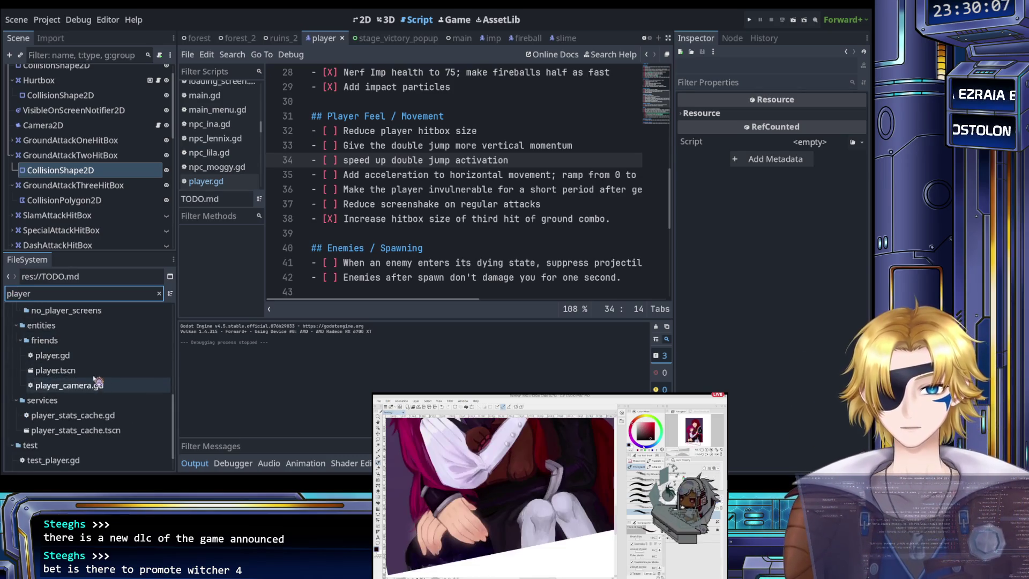
pyautogui.doubleClick(89, 356)
# Search player.gd for 'stagger', find the staggering_timer declaration, and inspect the StaggeringTimer node's settings.
pyautogui.click(466, 203)
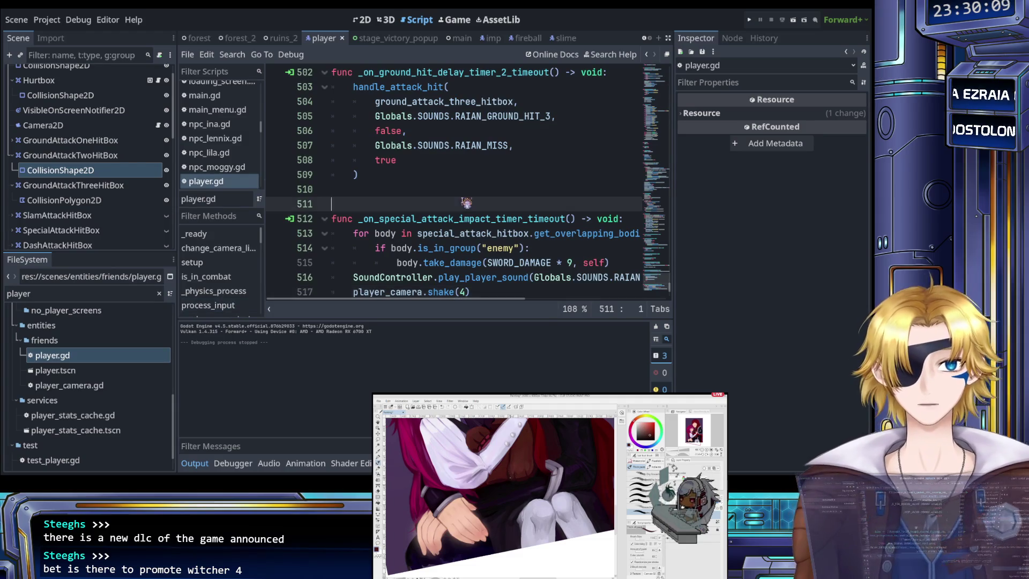
pyautogui.scroll(5, 454, 217)
pyautogui.hotkey('ctrl', 'f')
pyautogui.write('stagger')
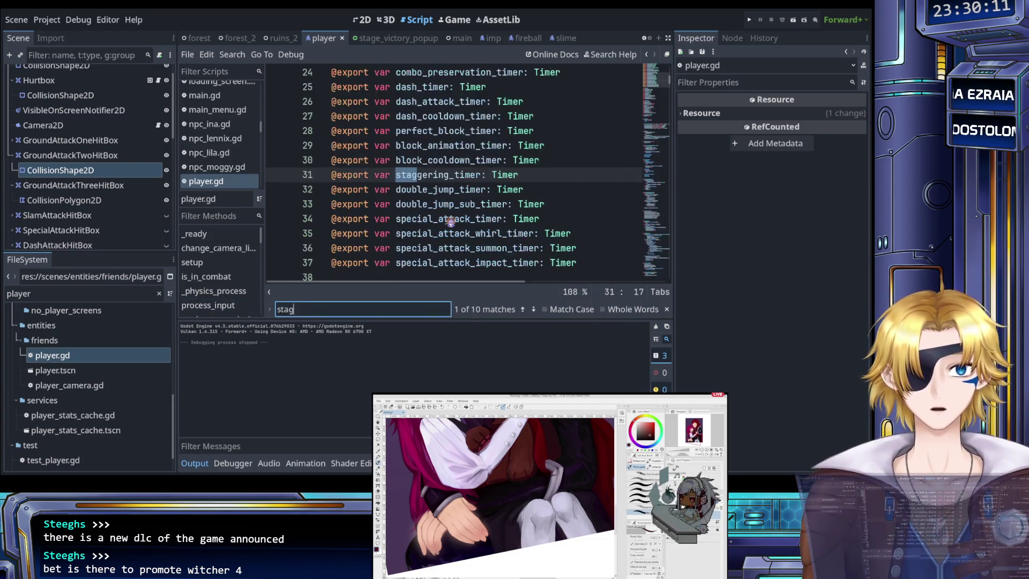
pyautogui.press('Escape')
pyautogui.click(396, 175)
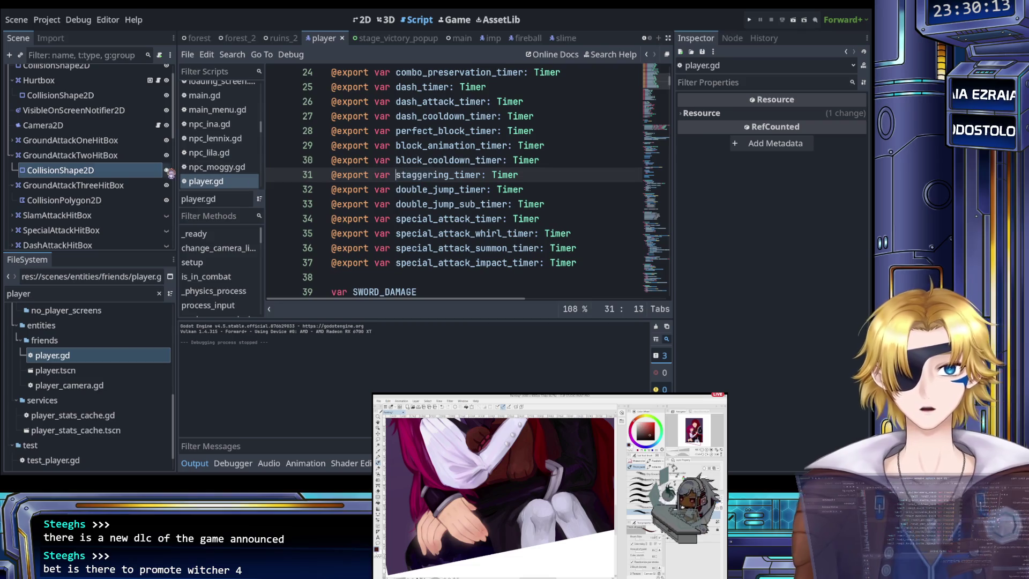
pyautogui.scroll(-3, 84, 177)
pyautogui.scroll(-10, 84, 180)
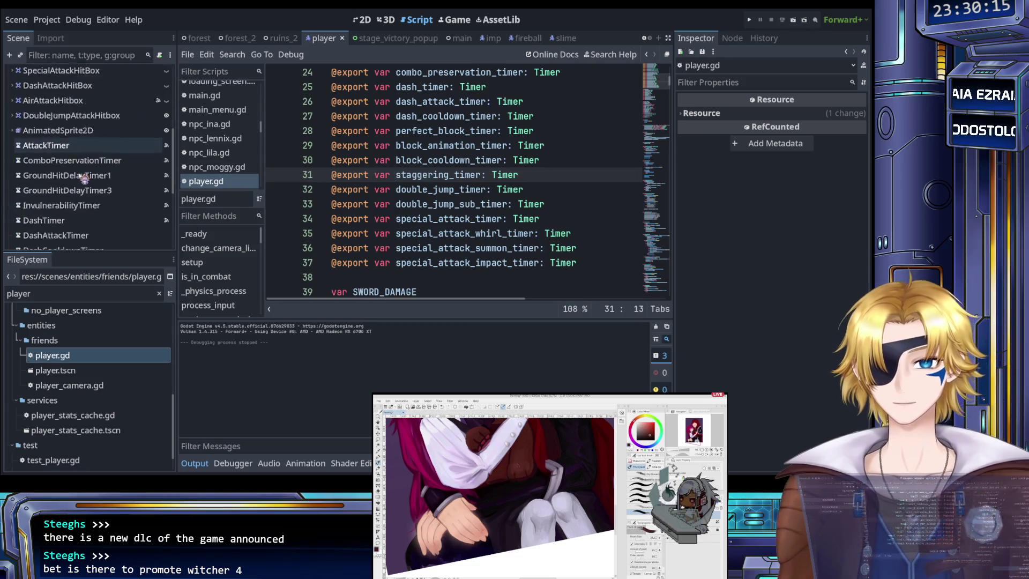
pyautogui.click(80, 160)
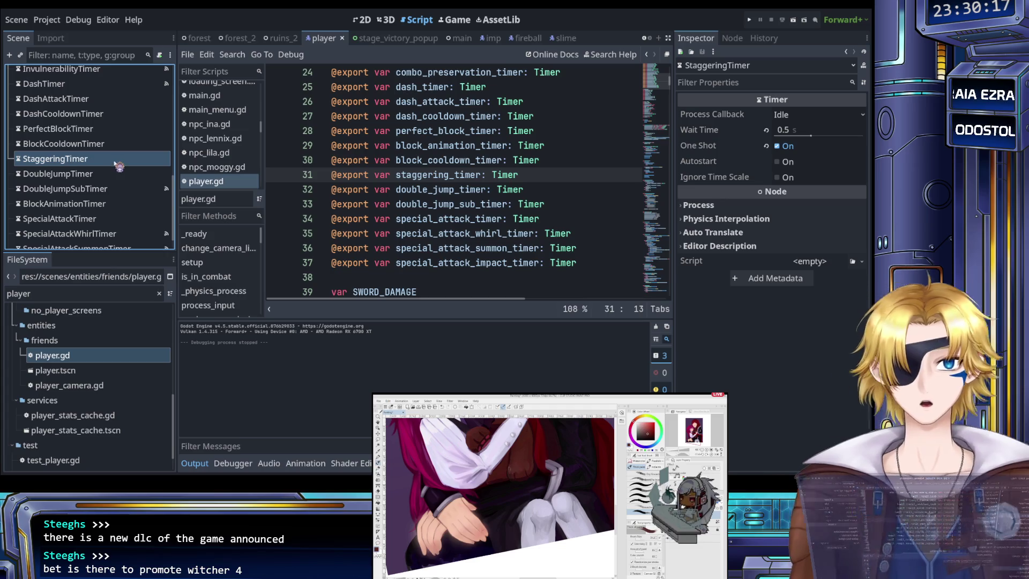
# Step through the 'stagger' matches, past STAGGER_FORCE_Y, to where the staggering timer starts on damage.
pyautogui.click(423, 164)
pyautogui.scroll(-4, 429, 182)
pyautogui.scroll(-4, 431, 188)
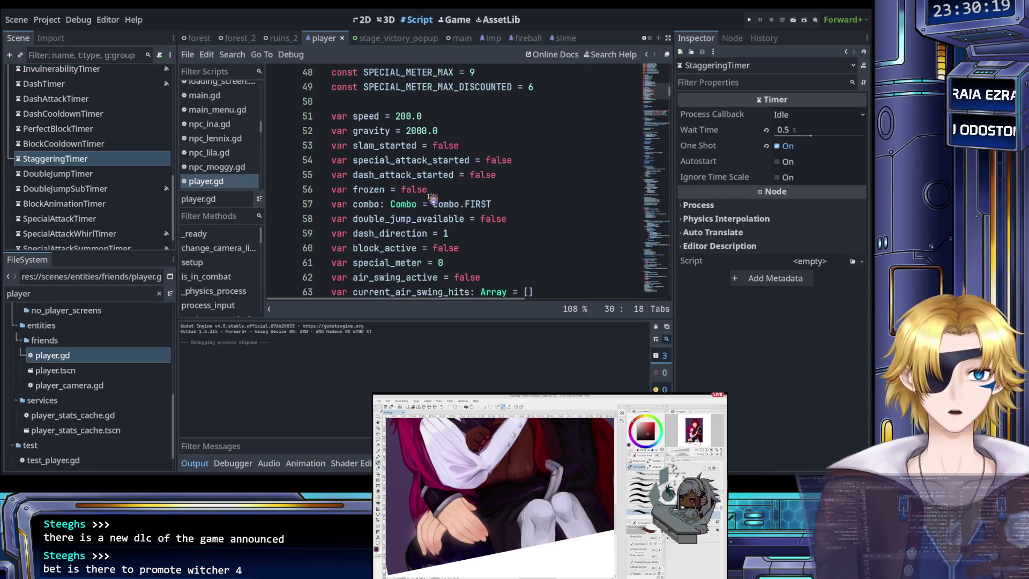
pyautogui.scroll(1, 434, 193)
pyautogui.scroll(-1, 436, 199)
pyautogui.scroll(-5, 433, 199)
pyautogui.hotkey('ctrl', 'f')
pyautogui.write('stagger')
pyautogui.click(533, 310)
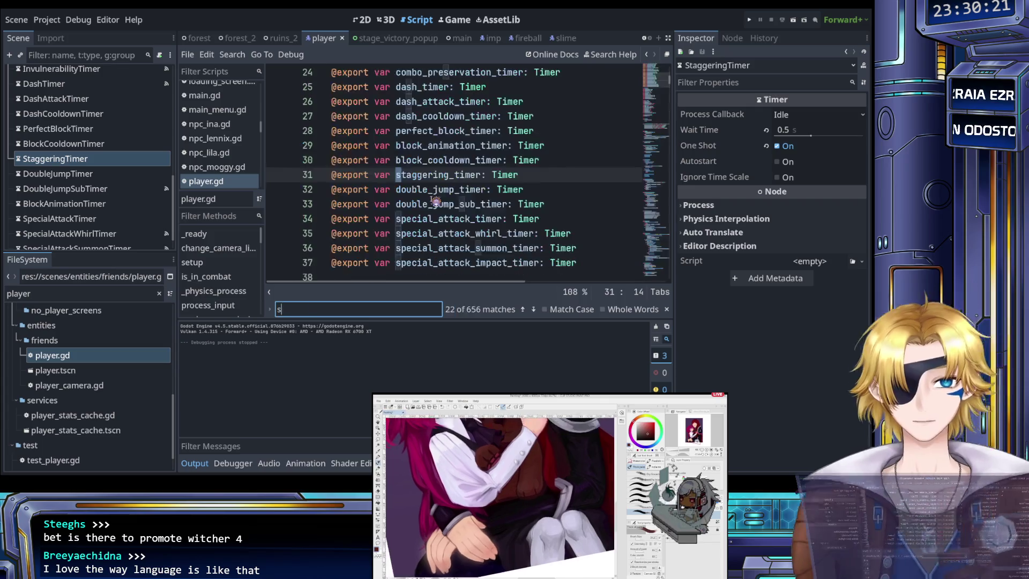
pyautogui.click(534, 311)
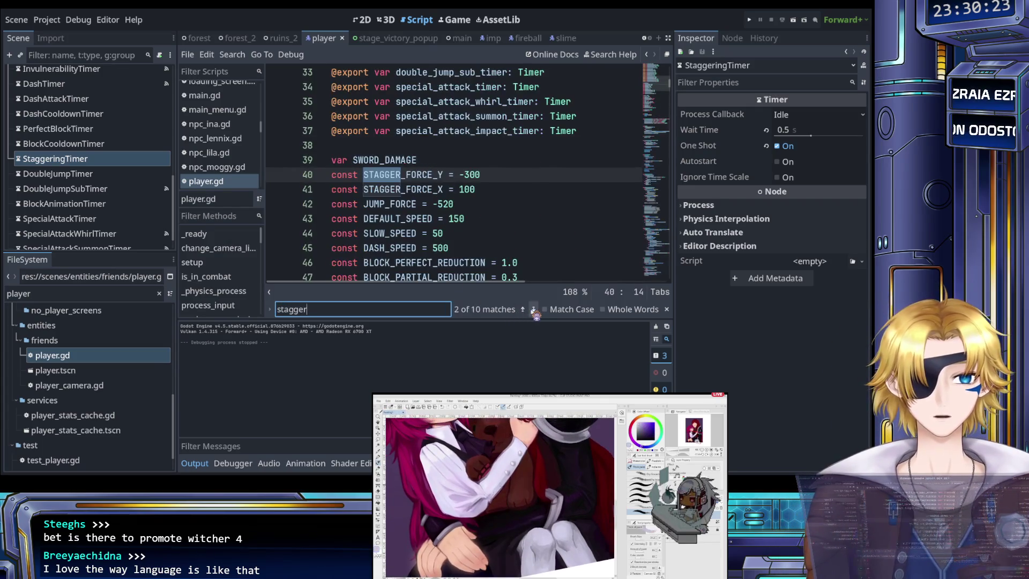
pyautogui.click(533, 311)
pyautogui.click(533, 311)
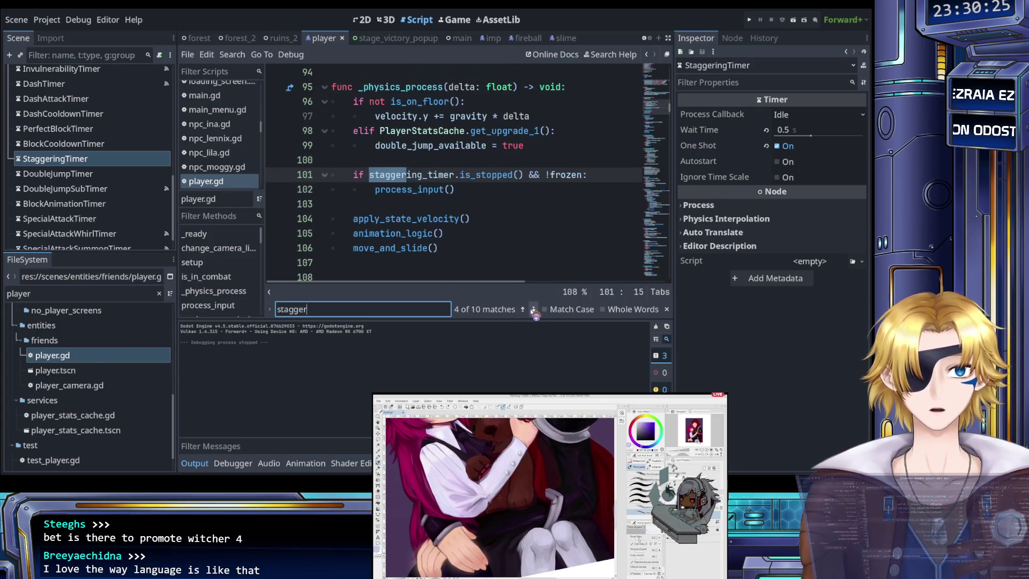
pyautogui.click(534, 311)
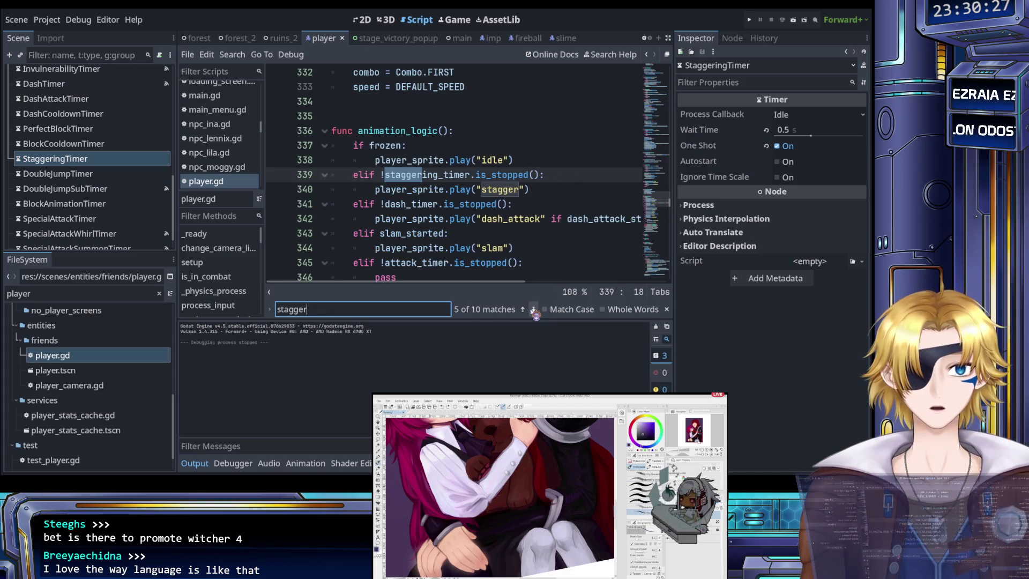
pyautogui.click(533, 311)
pyautogui.click(533, 311)
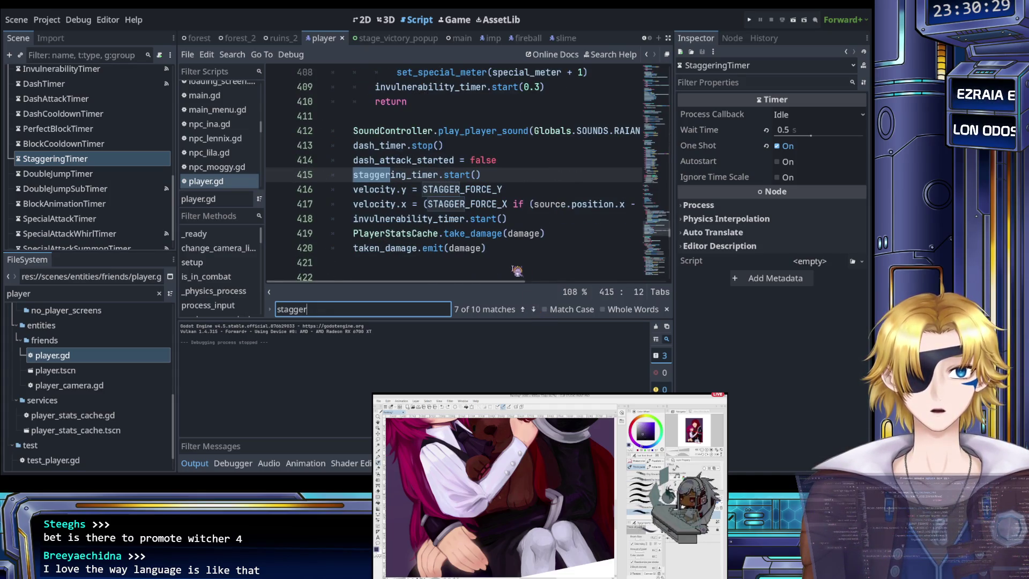
# Follow the damage code from staggering_timer.start() to where the invulnerability timer starts.
pyautogui.scroll(6, 509, 263)
pyautogui.scroll(-5, 509, 262)
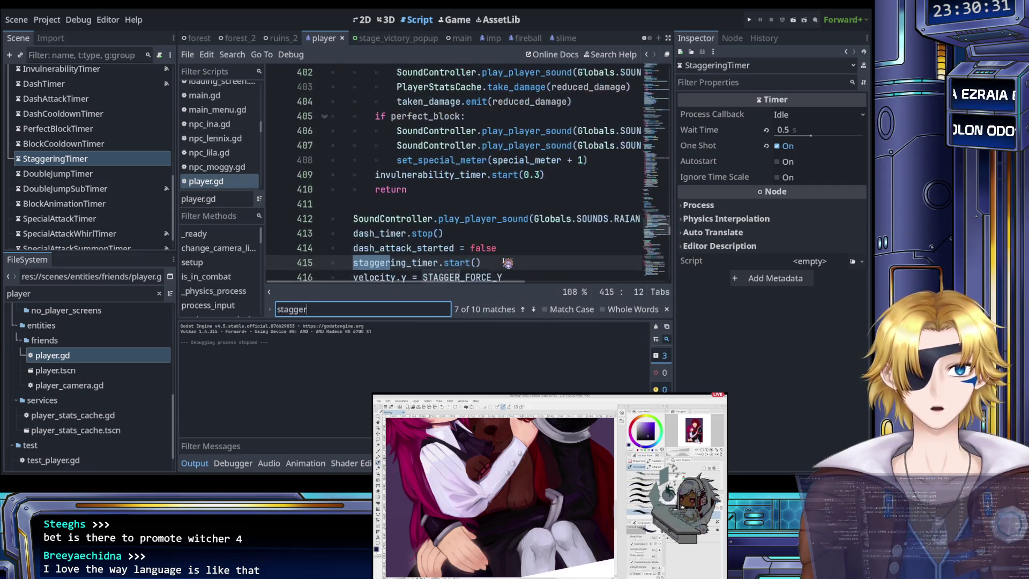
pyautogui.press('Escape')
pyautogui.click(514, 224)
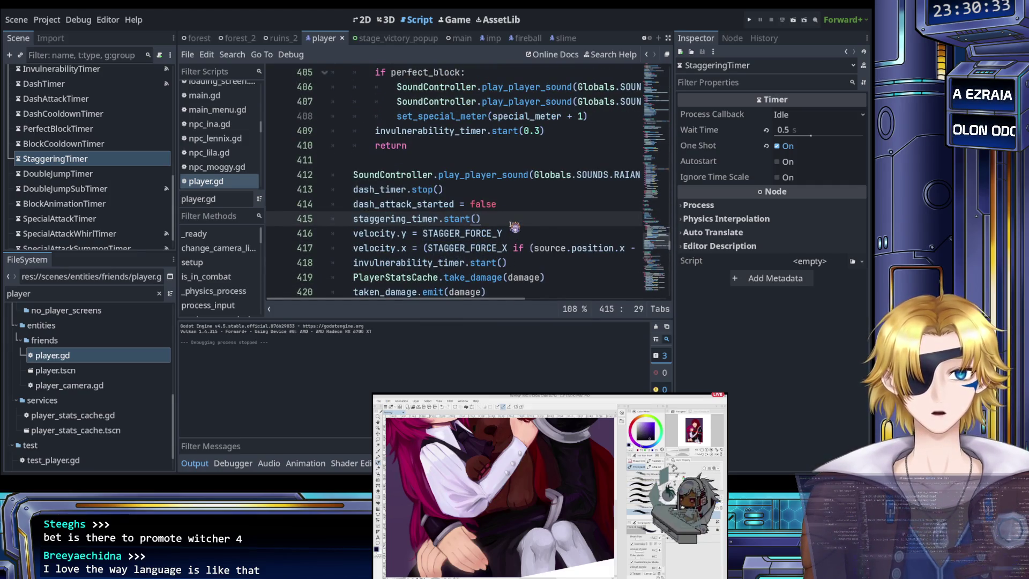
pyautogui.scroll(-1, 515, 227)
pyautogui.click(465, 220)
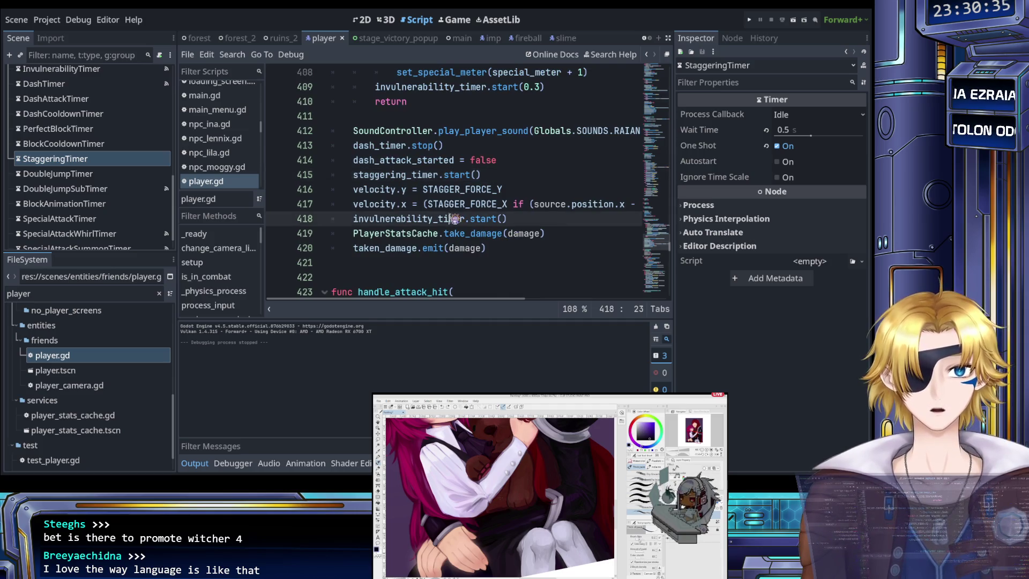
pyautogui.hscroll(5, 456, 221)
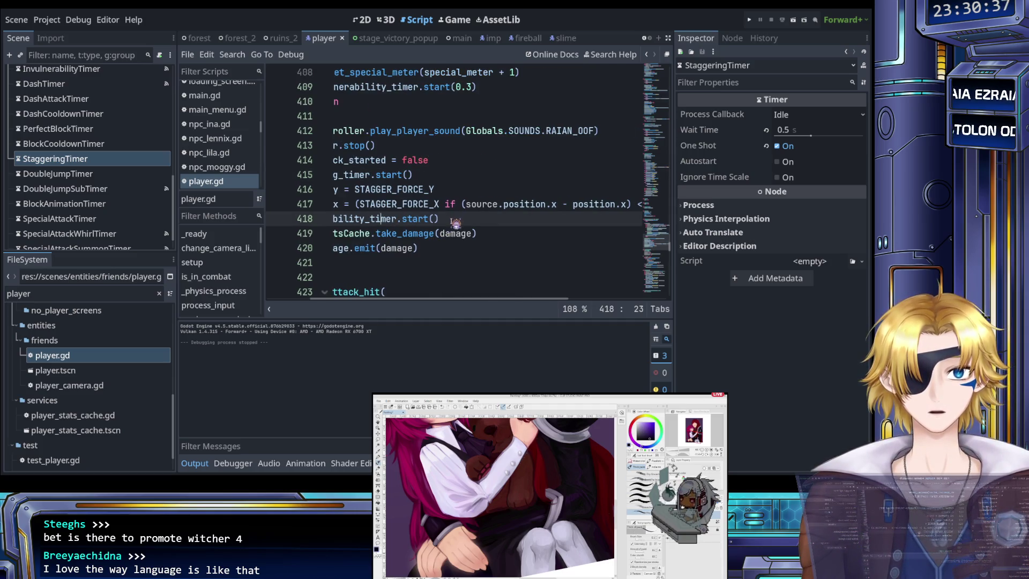
pyautogui.hscroll(-5, 460, 236)
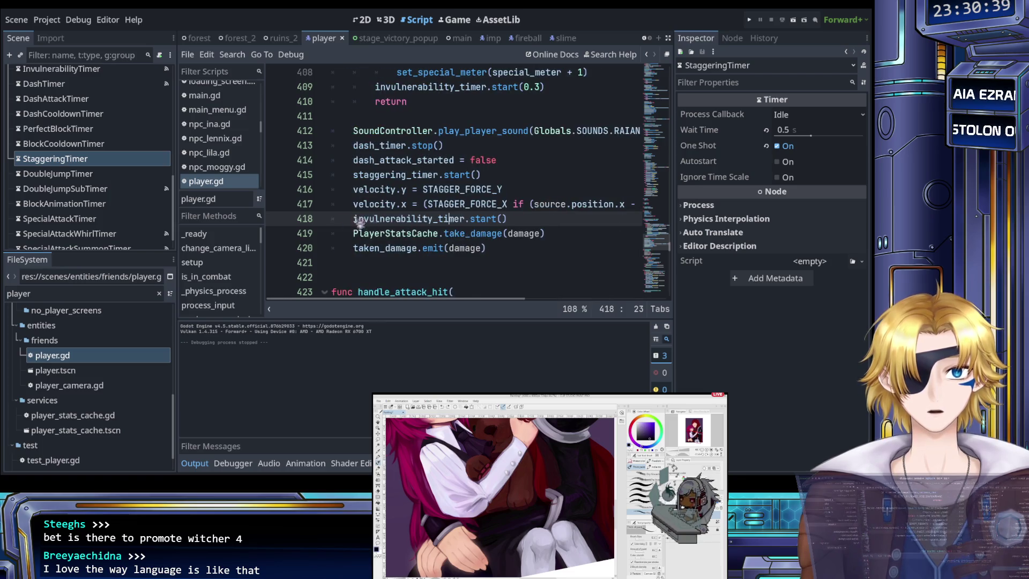
pyautogui.scroll(-1, 107, 204)
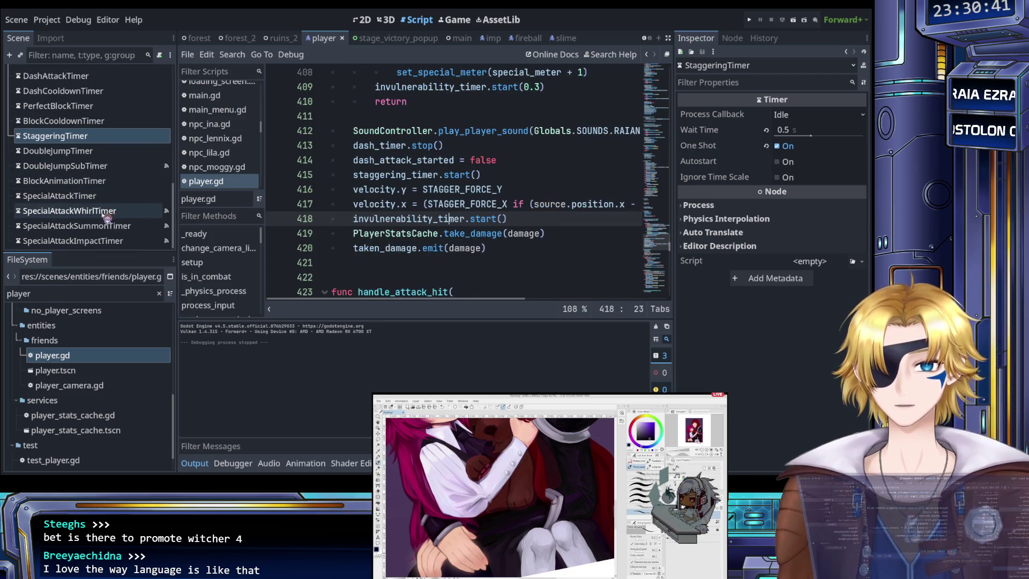
pyautogui.scroll(5, 86, 171)
# Check the InvulnerabilityTimer node: a one-shot timer with a 1.0 s wait time.
pyautogui.click(84, 163)
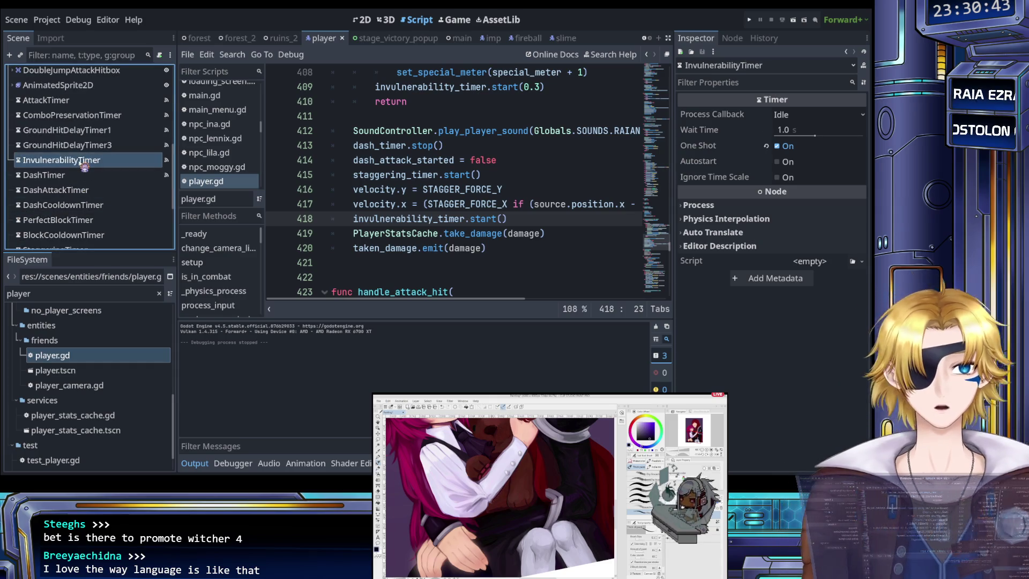
pyautogui.click(396, 219)
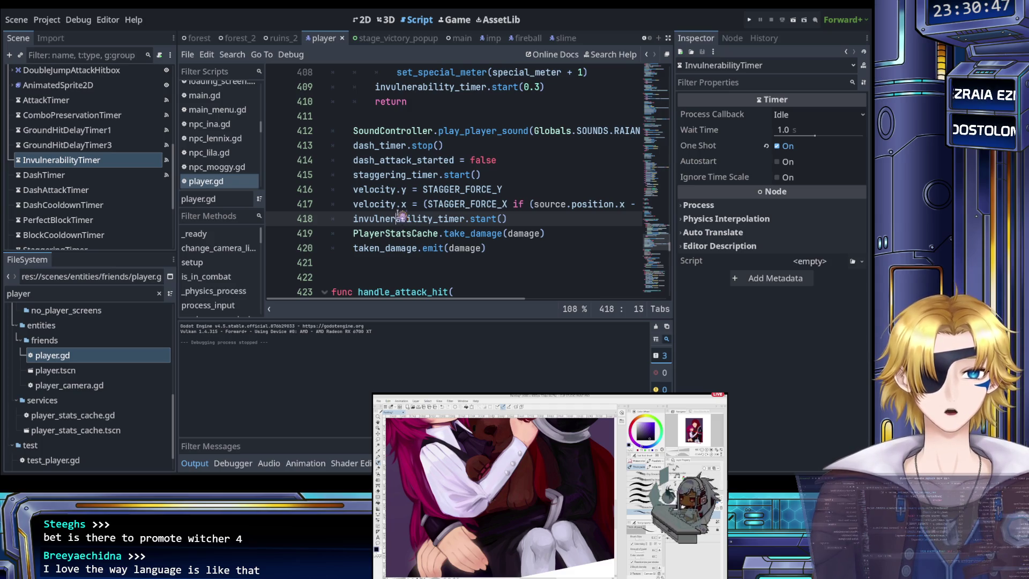
pyautogui.scroll(1, 402, 220)
pyautogui.scroll(5, 402, 215)
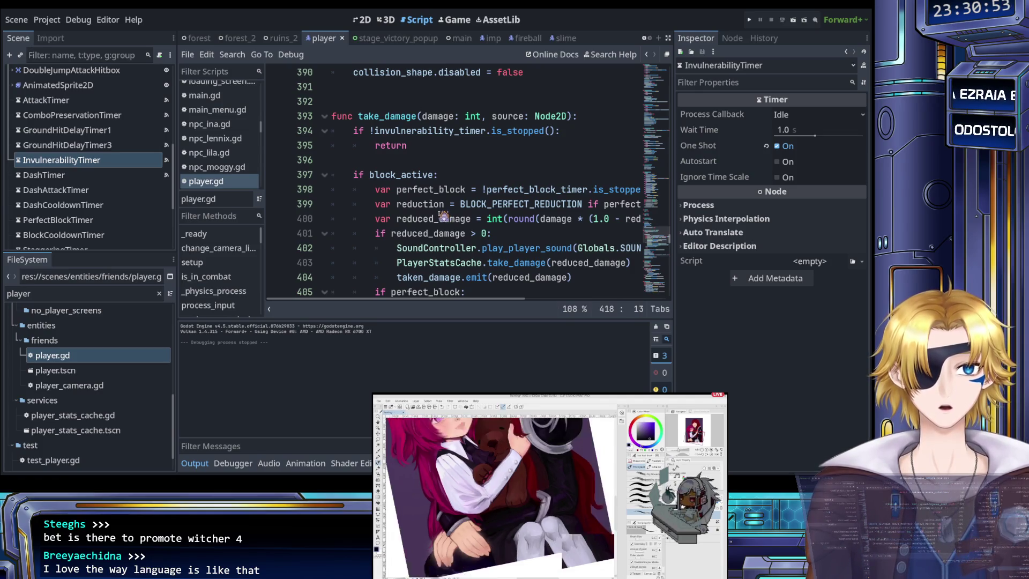
pyautogui.scroll(-6, 443, 215)
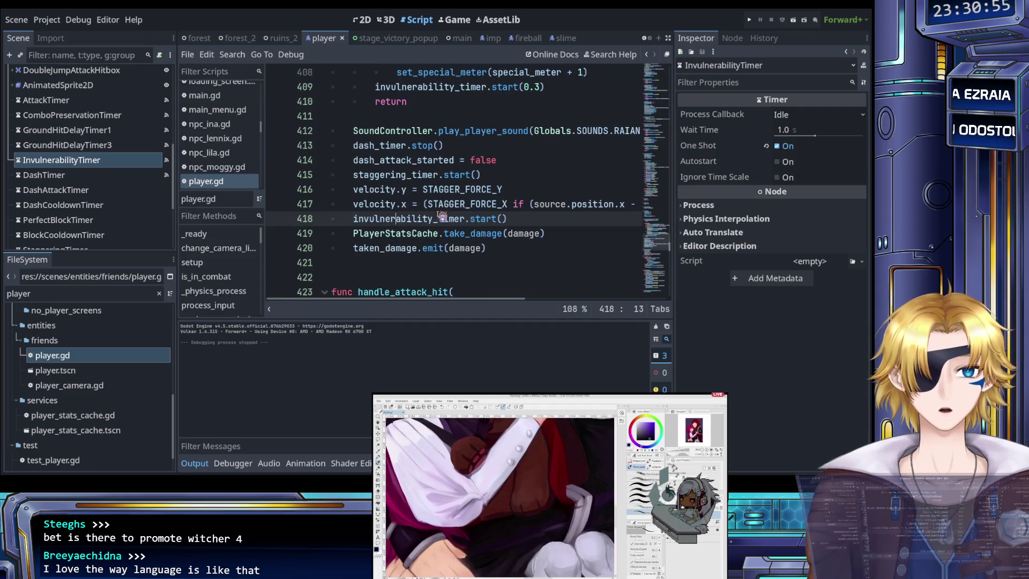